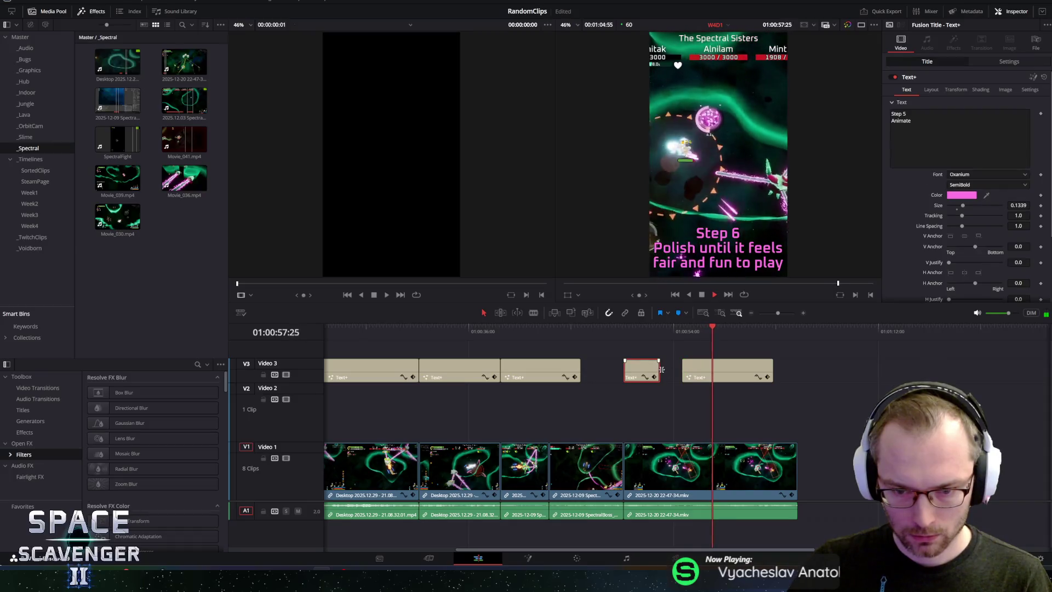
Step: Extend the Step 5 Animate text card left to meet the previous card and preview it
left_click_drag(685, 371, 638, 343)
key("space")
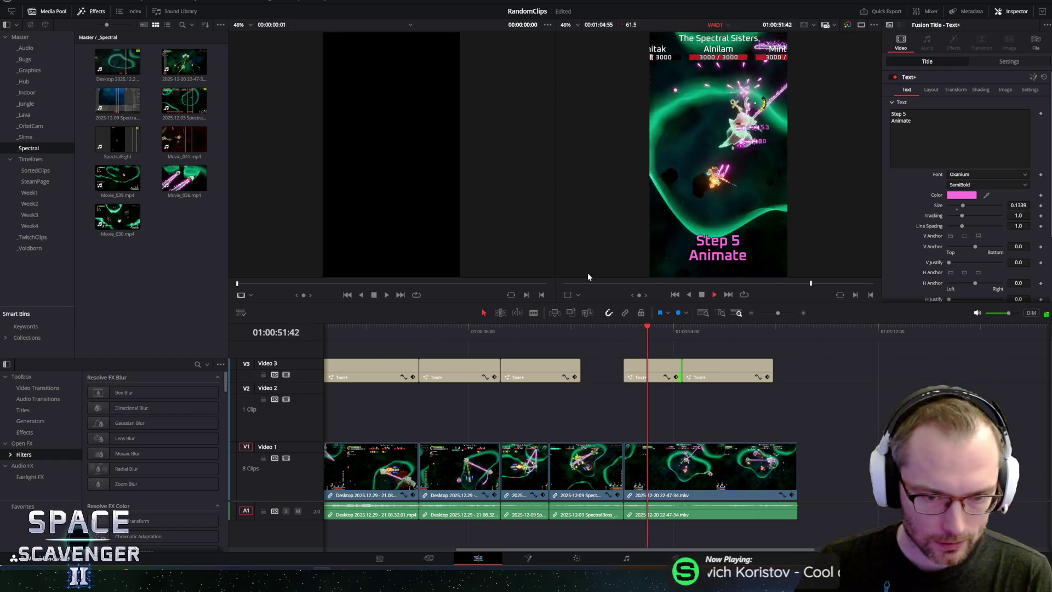
key("space")
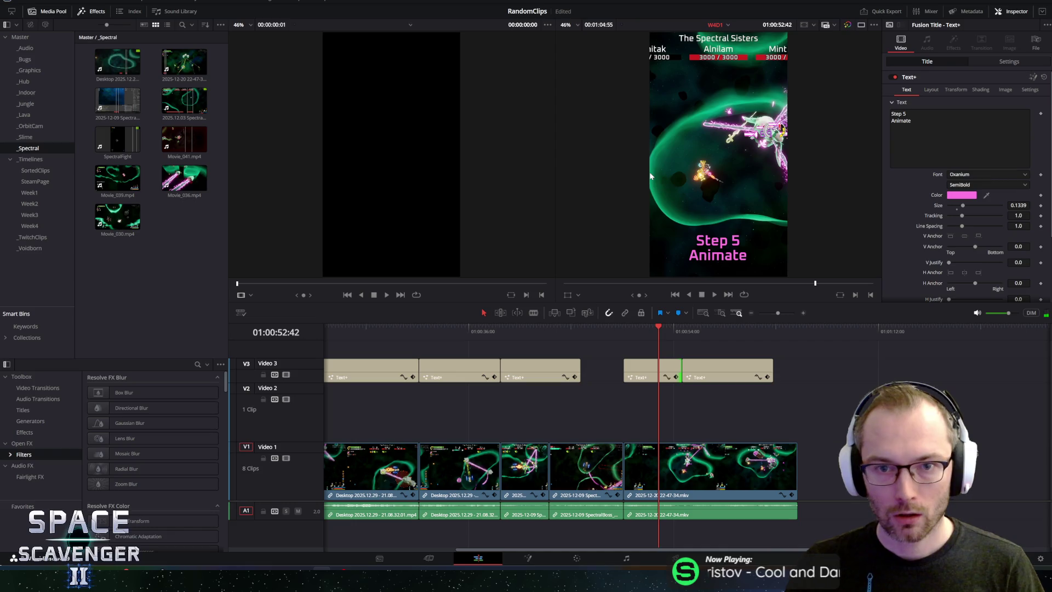
Step: Check the list of timelines and dismiss it
left_click(716, 25)
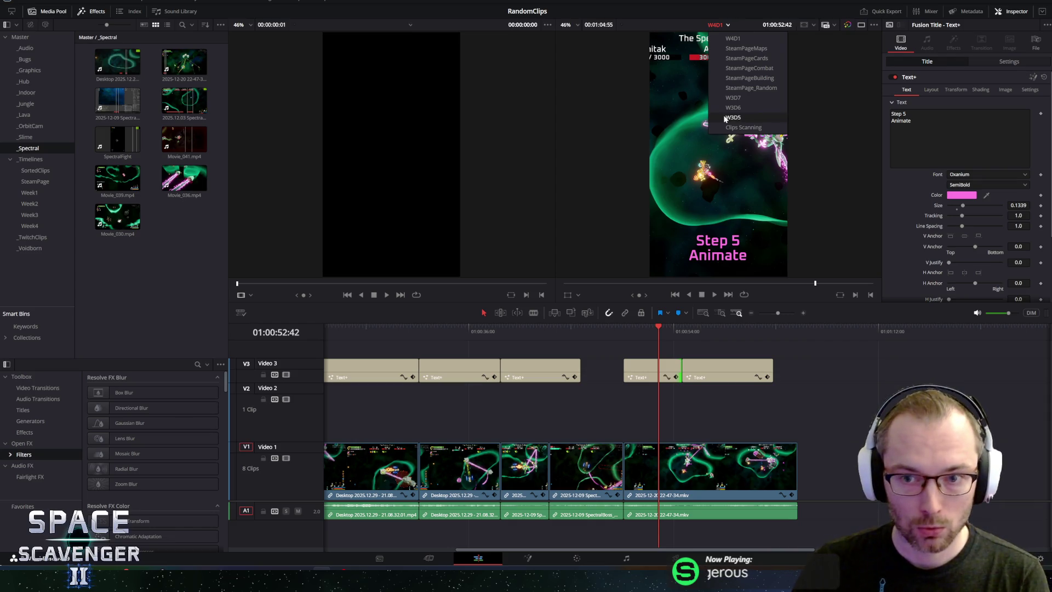
left_click(193, 335)
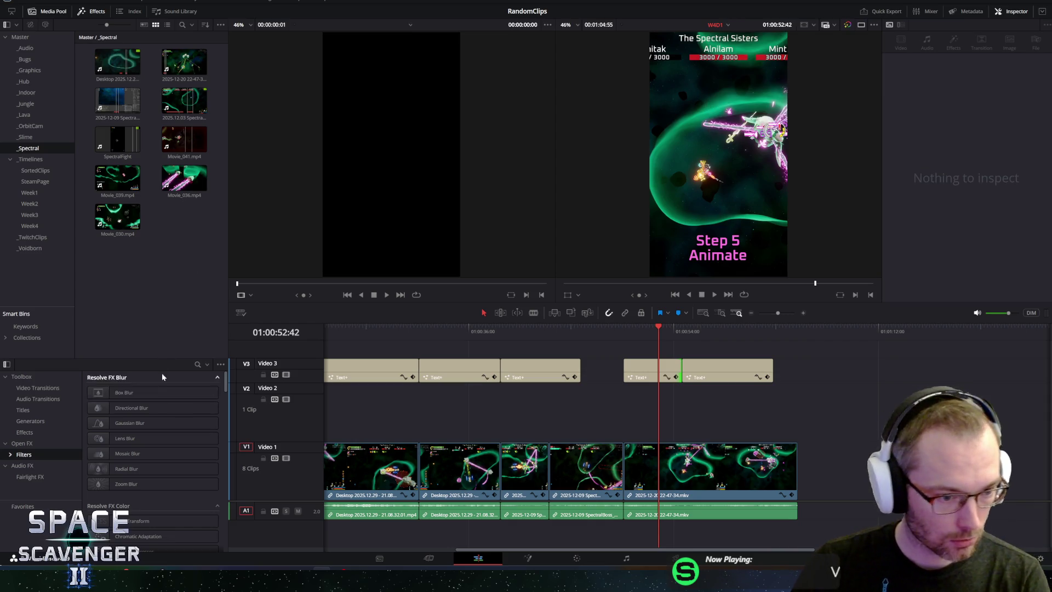
scroll(152, 472, "down", 3)
scroll(152, 477, "down", 2)
scroll(152, 477, "down", 3)
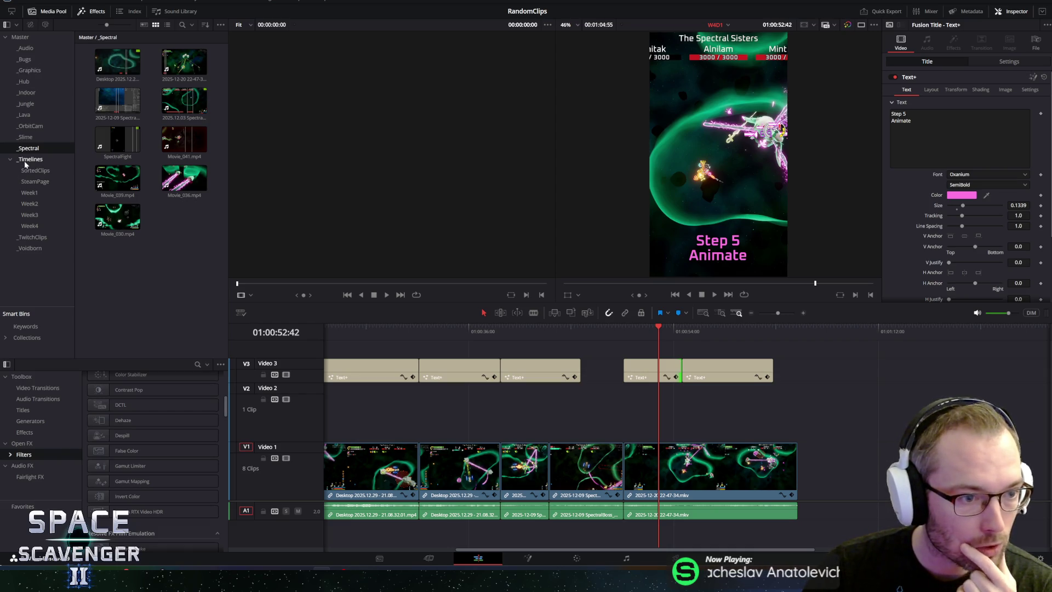
Step: Review the Week2 shorts W2D1, W2D2 and W2D3 from the Week2 bin
left_click(28, 193)
left_click(28, 204)
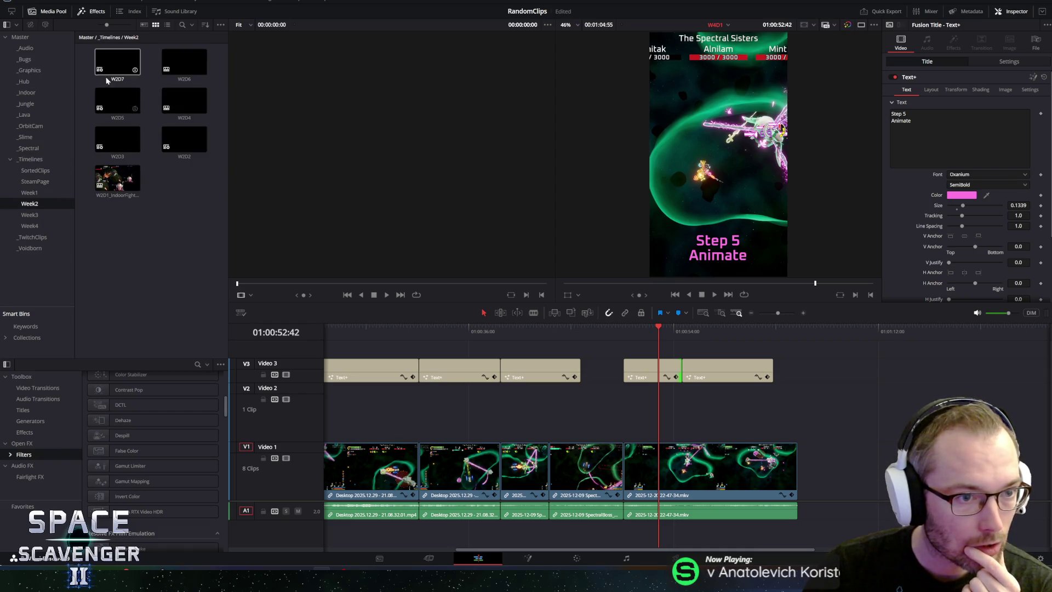
double_click(105, 179)
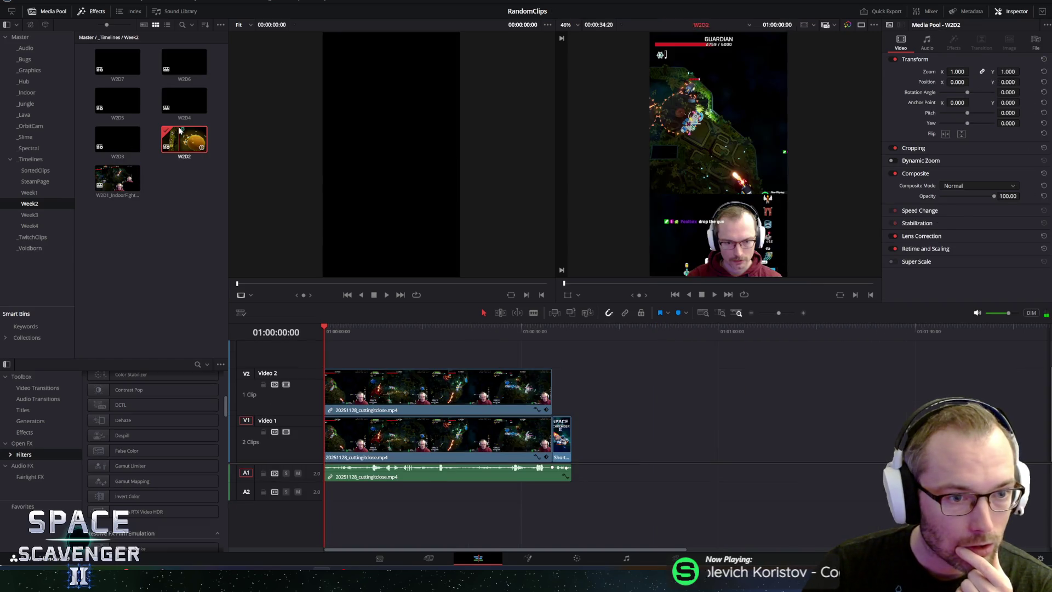
double_click(179, 130)
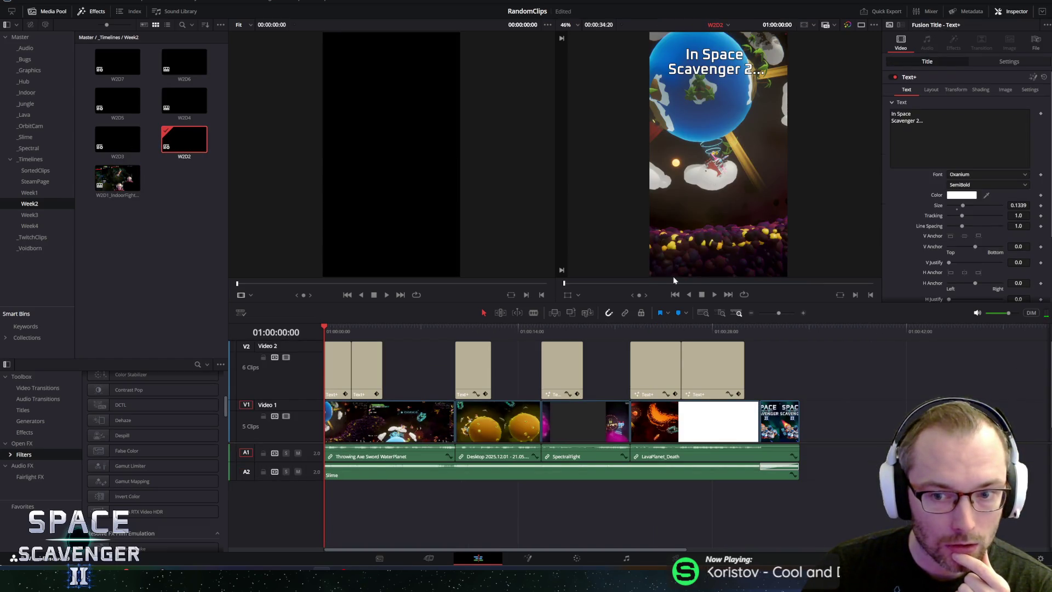
left_click(714, 294)
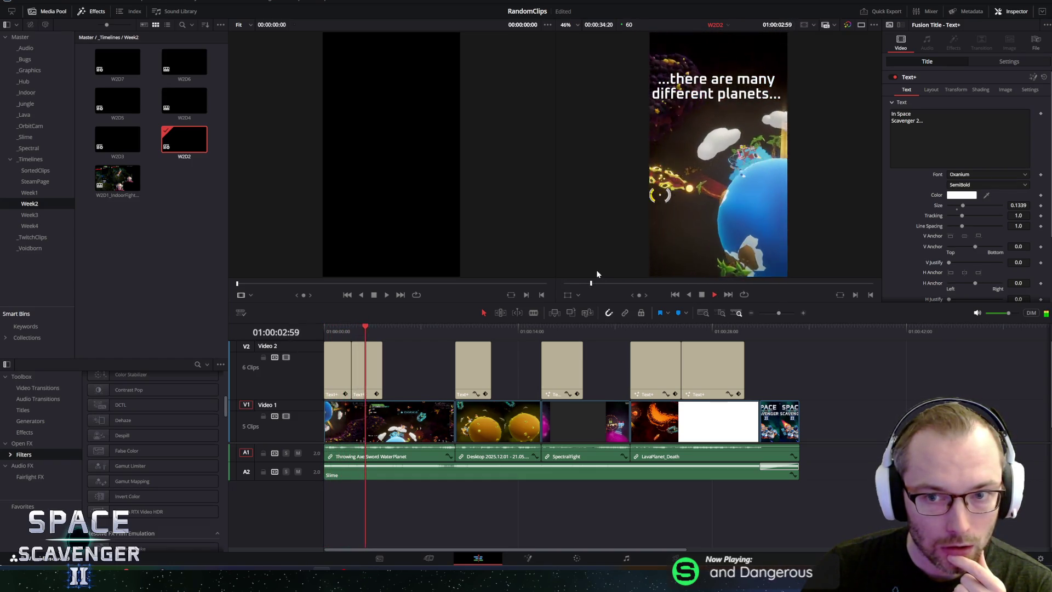
double_click(118, 139)
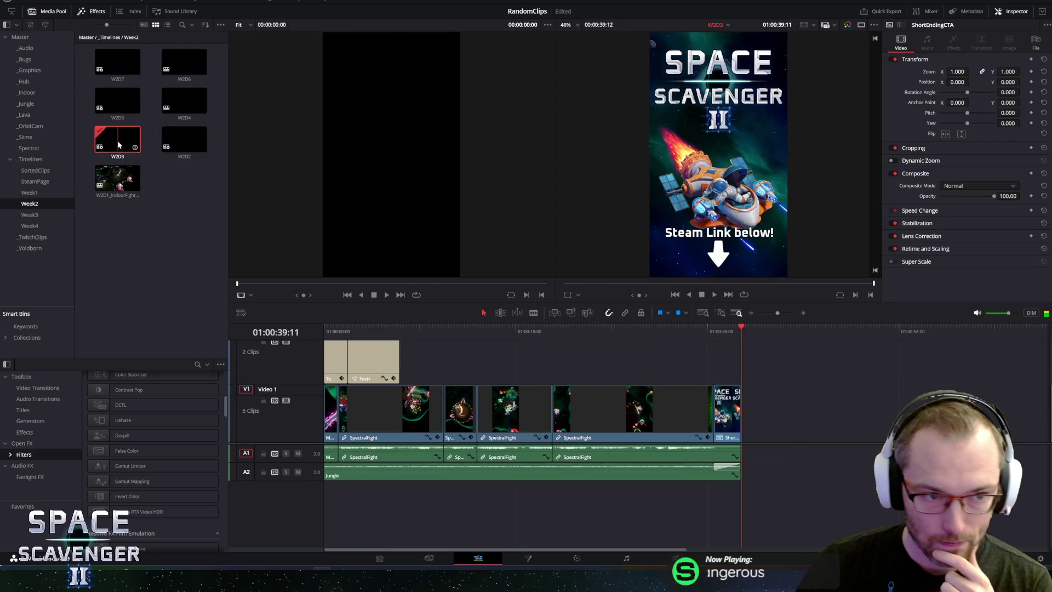
mouse_move(505, 330)
left_mouse_down()
mouse_move(571, 328)
mouse_move(522, 341)
mouse_move(326, 338)
mouse_move(400, 333)
left_mouse_up()
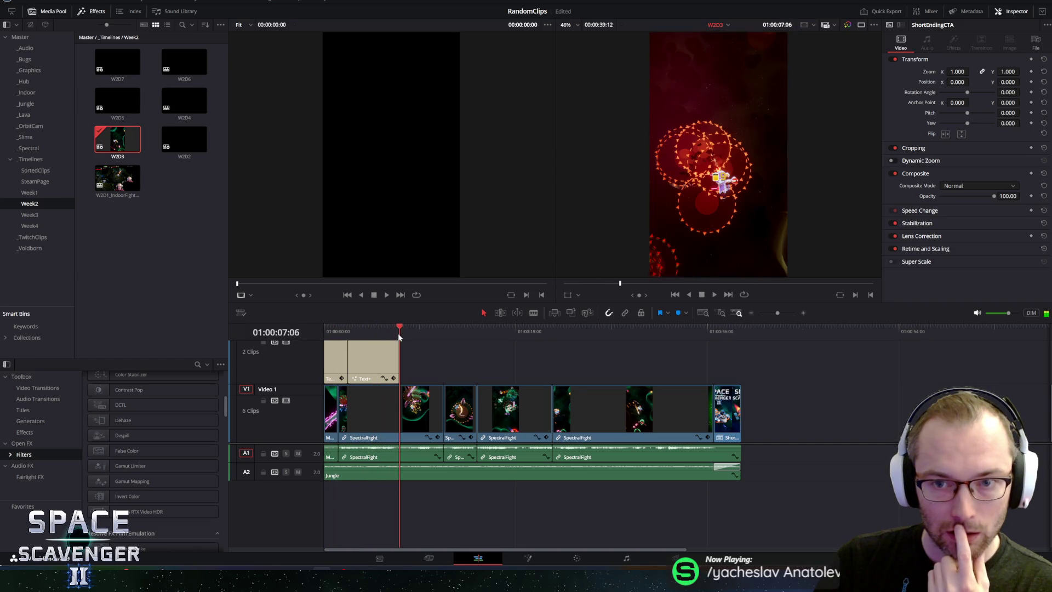
Step: Review the W2D4, W2D5 and W2D6 shorts, scrubbing through each
double_click(181, 94)
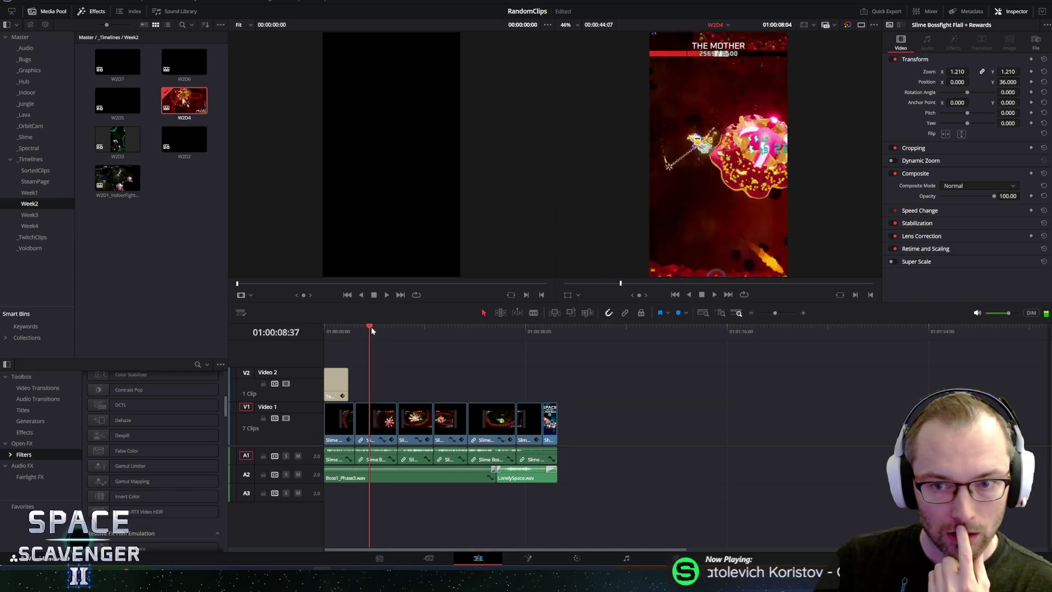
left_click_drag(342, 329, 547, 325)
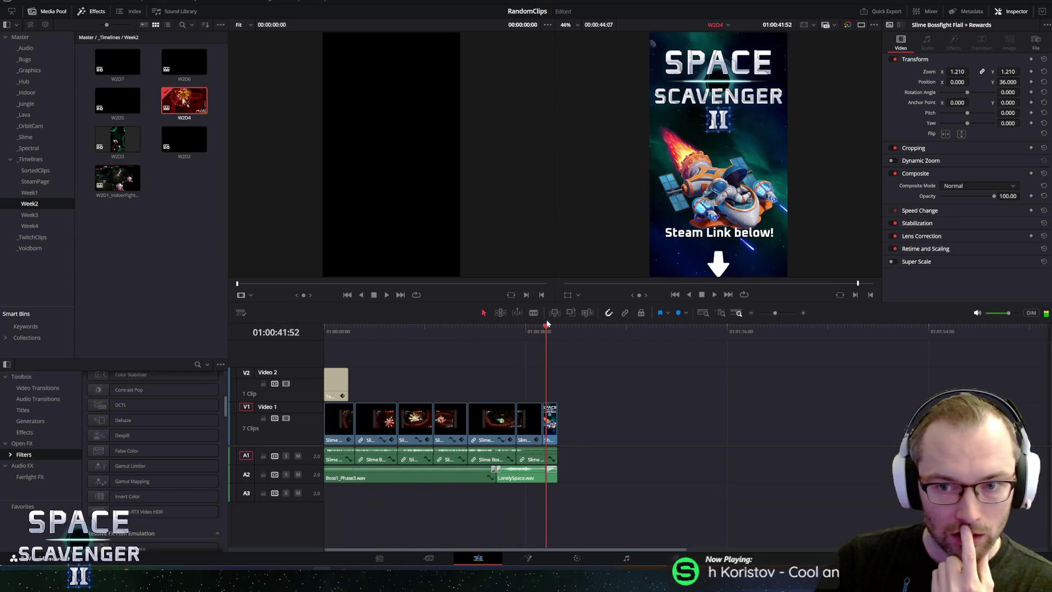
double_click(113, 91)
left_click(351, 331)
mouse_move(351, 332)
left_mouse_down()
mouse_move(326, 329)
mouse_move(571, 334)
left_mouse_up()
double_click(184, 62)
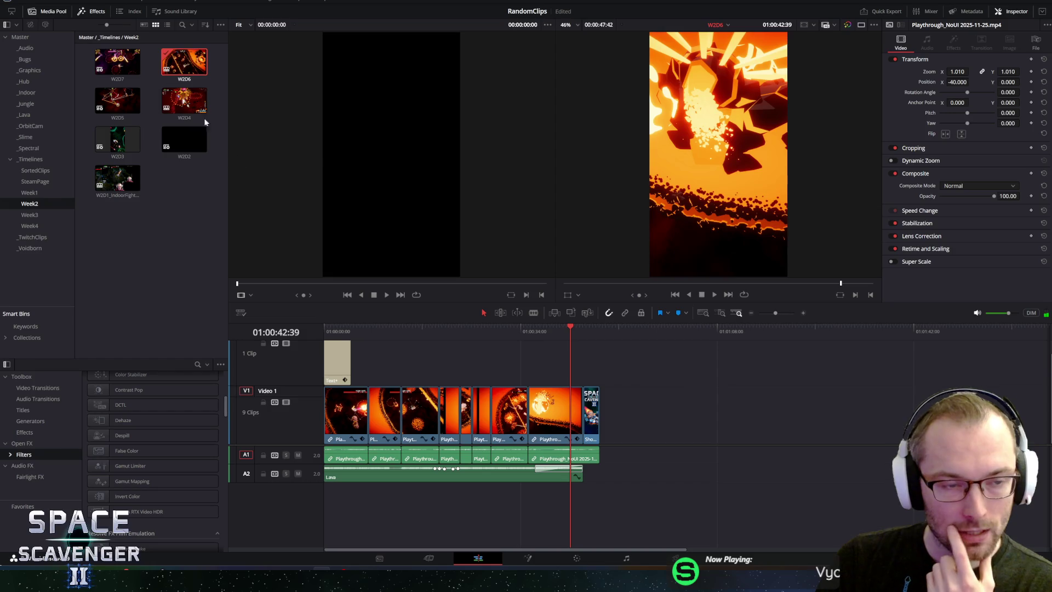
Step: Review the W2D7 boss short, then show the Week3 bin's timelines
double_click(117, 60)
mouse_move(338, 331)
left_mouse_down()
mouse_move(325, 333)
mouse_move(515, 326)
mouse_move(307, 325)
left_mouse_up()
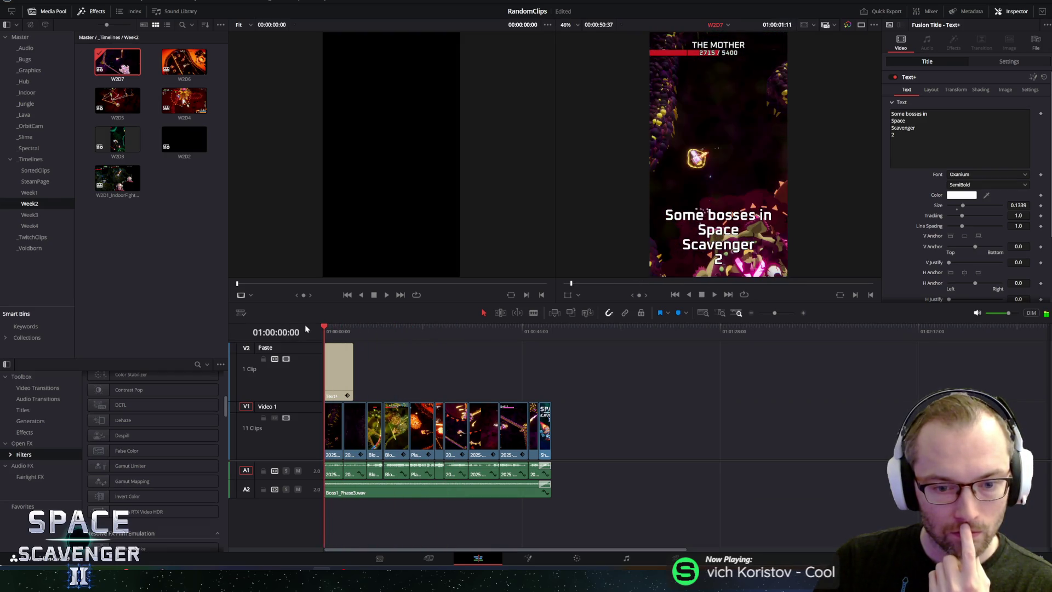
left_click(29, 214)
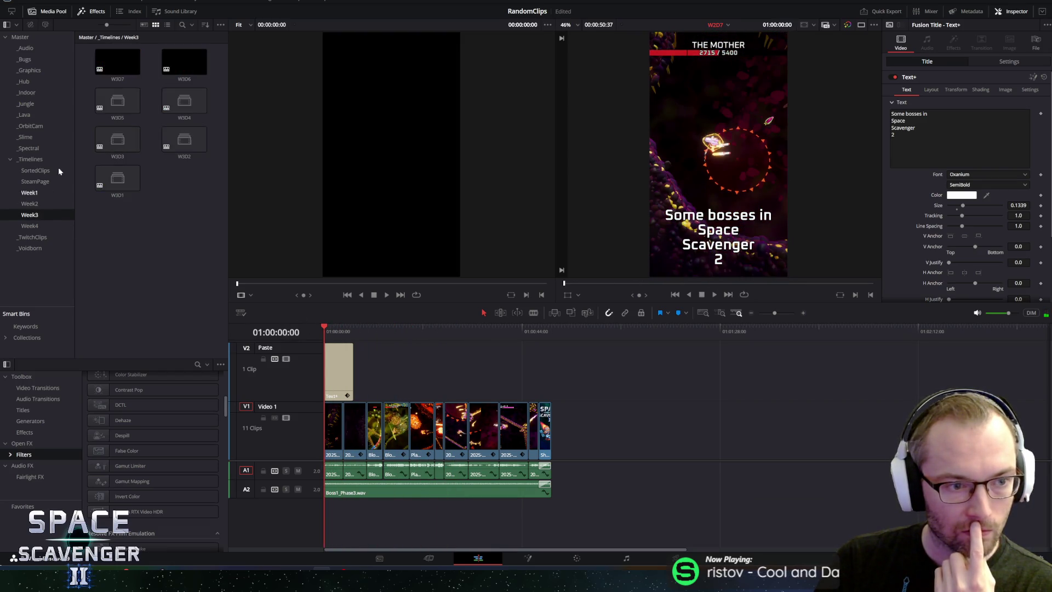
Step: Review the W3D1 and W3D2 shorts, scrubbing through each
double_click(118, 175)
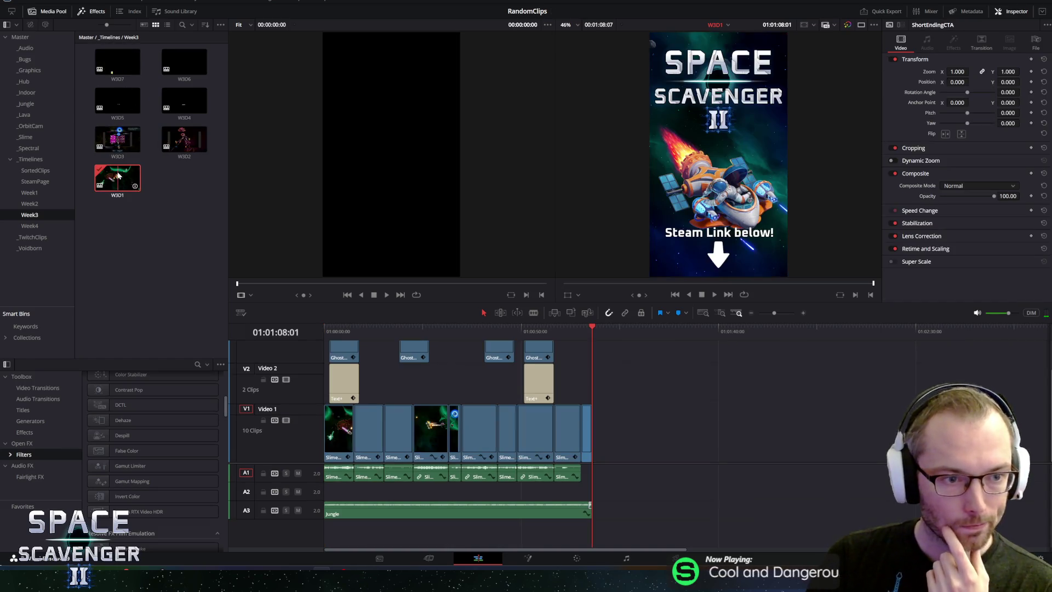
left_click(336, 331)
left_click_drag(336, 330, 484, 330)
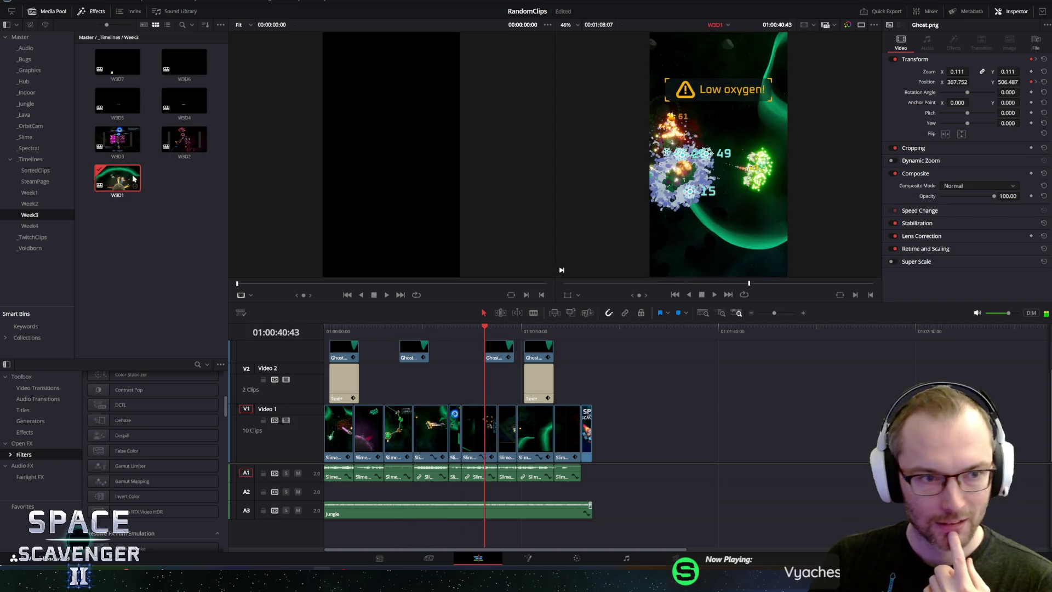
double_click(184, 139)
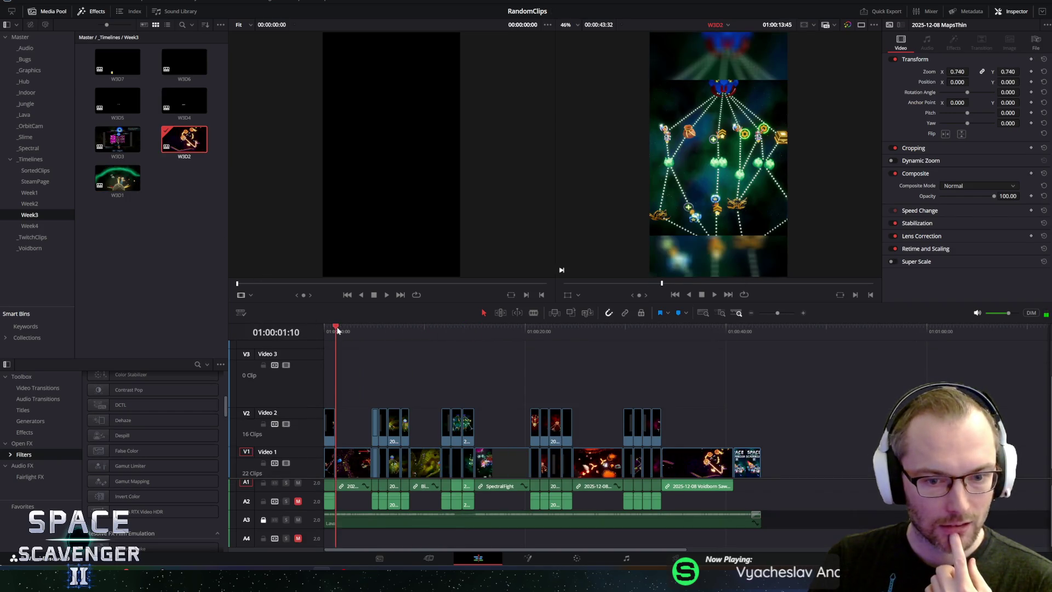
left_click_drag(375, 331, 573, 331)
left_click(728, 331)
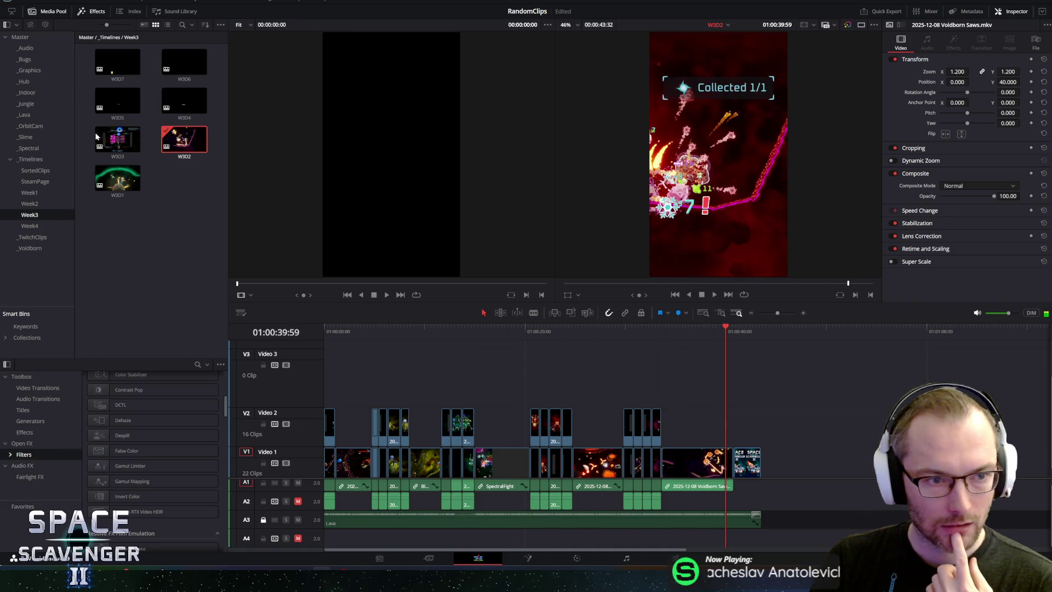
Step: Review W3D3, inspect its Drop Warp card transition, then show the Week4 bin
double_click(118, 140)
left_click_drag(356, 330, 351, 329)
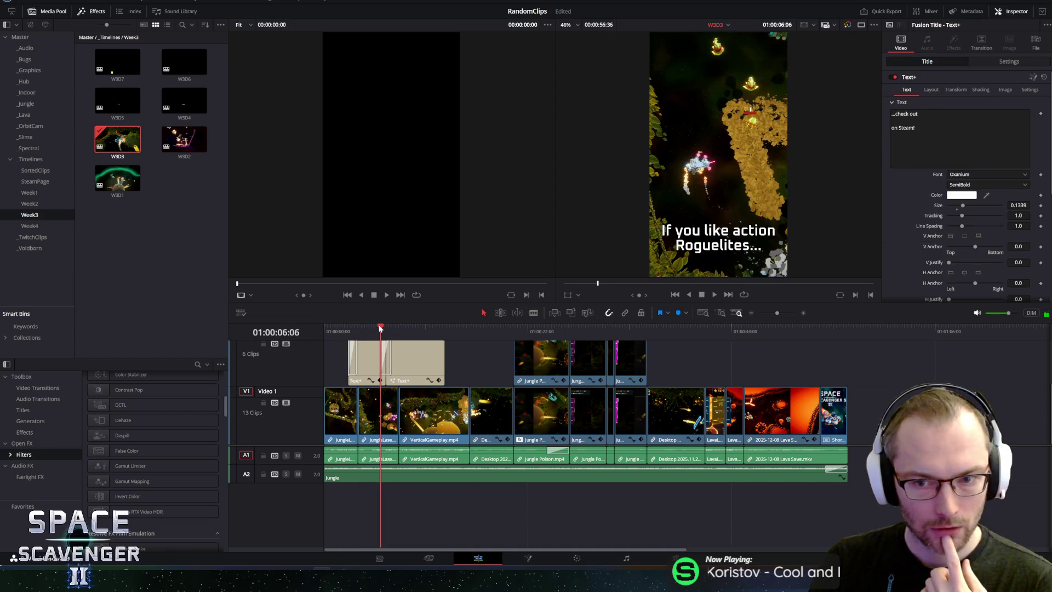
left_click(713, 294)
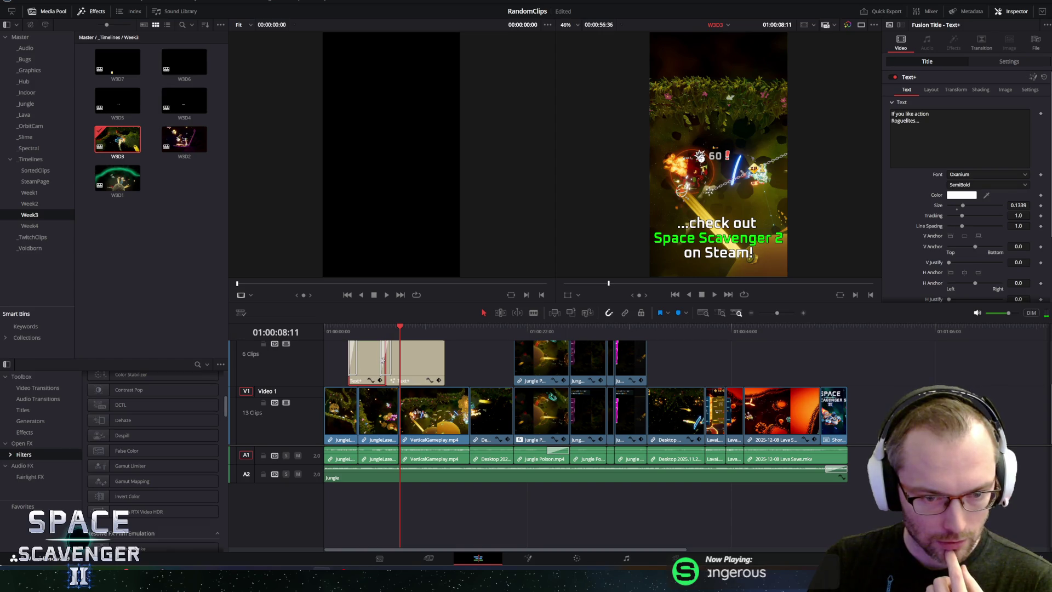
left_click(384, 361)
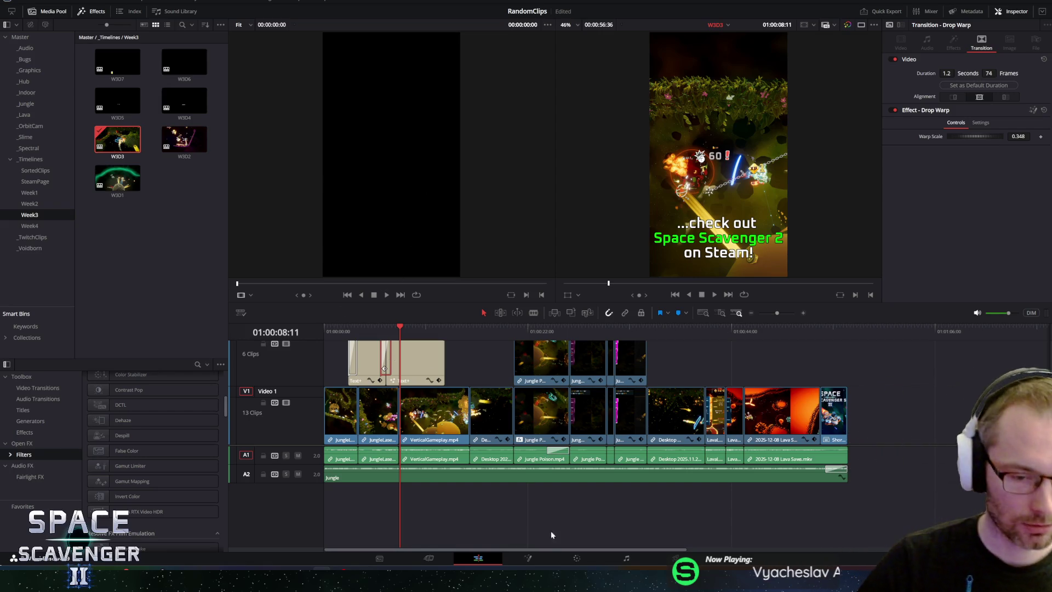
left_click(725, 26)
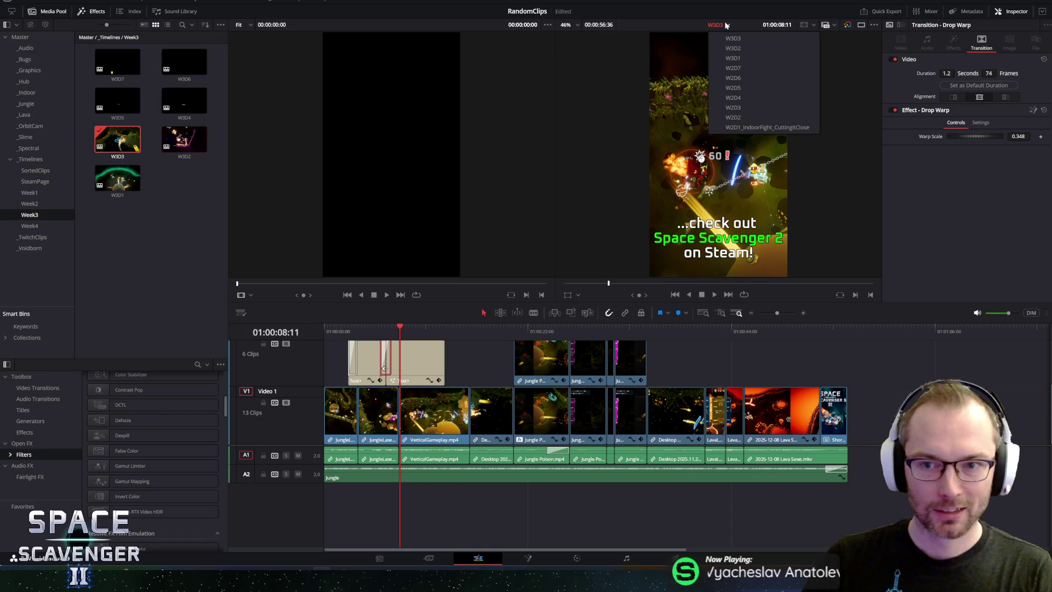
left_click(30, 225)
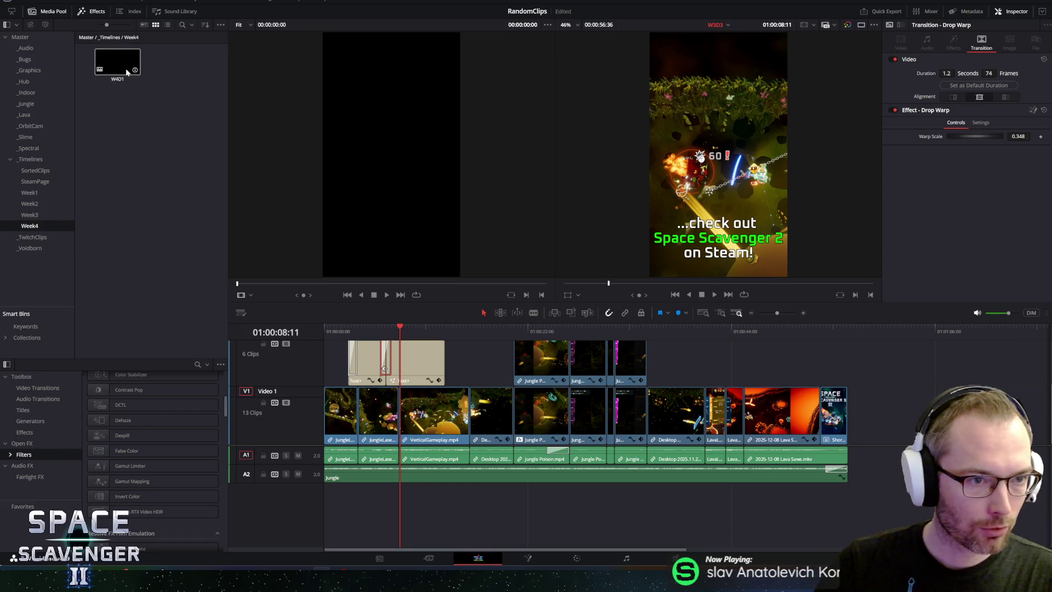
Step: Load W4D1 and search the effects library for 'drop warp' across all categories
double_click(126, 70)
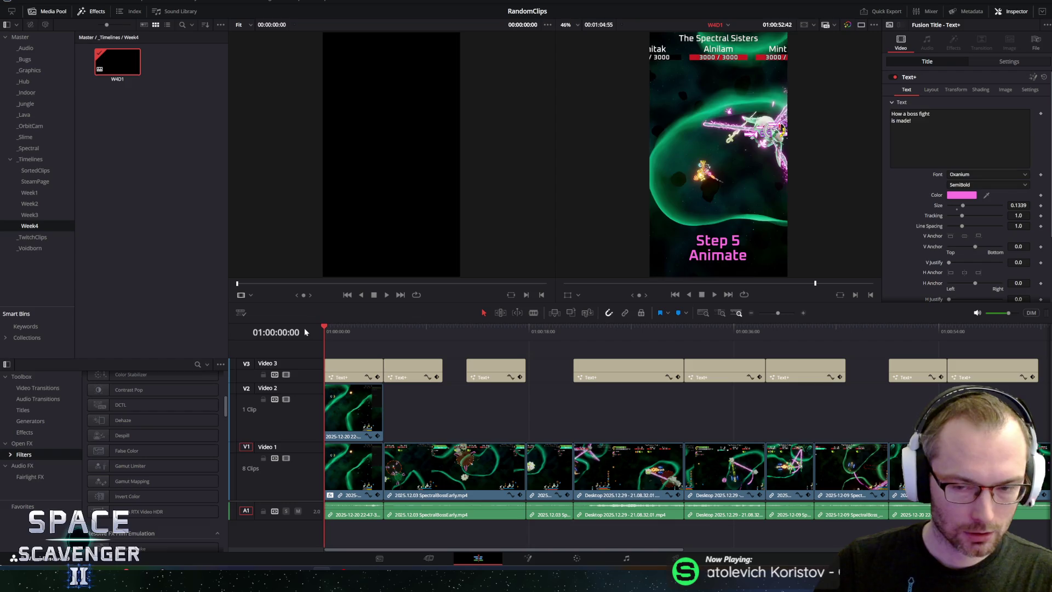
left_click(198, 365)
type("warp")
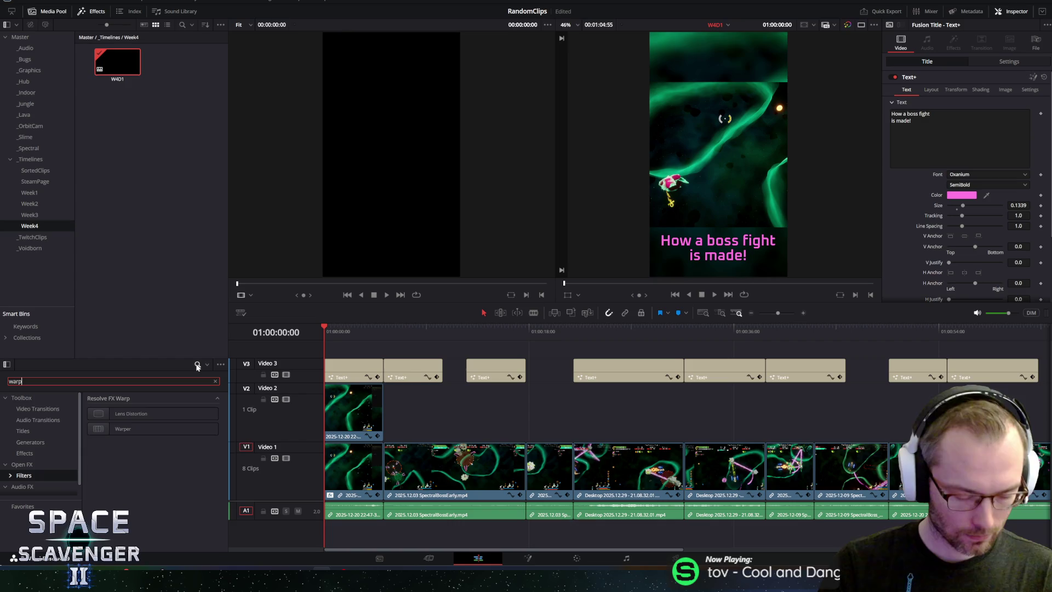
key("BackSpace")
key("BackSpace")
key("BackSpace")
type("drop")
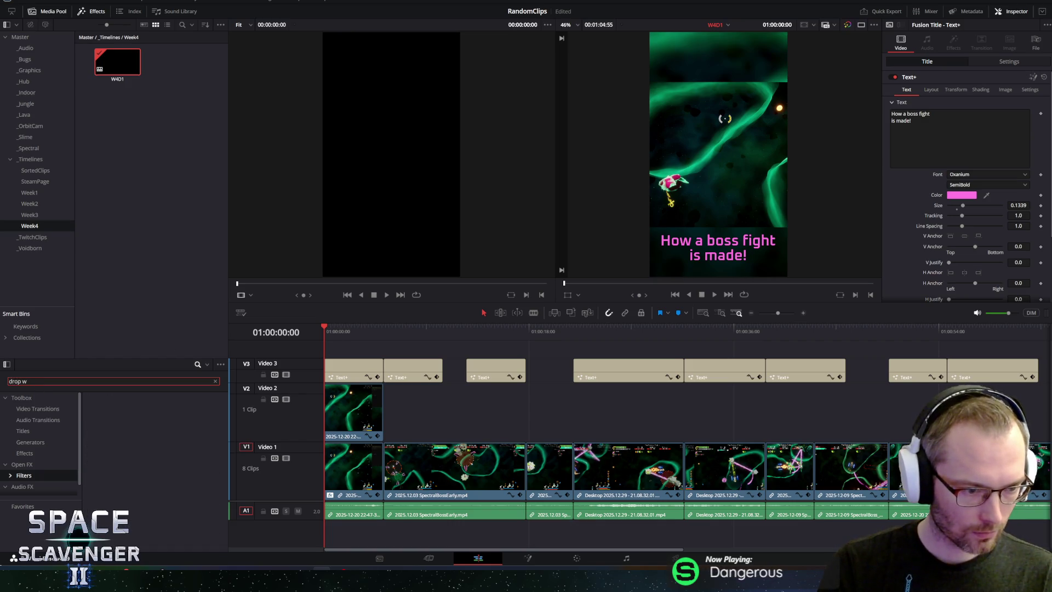
left_click(16, 398)
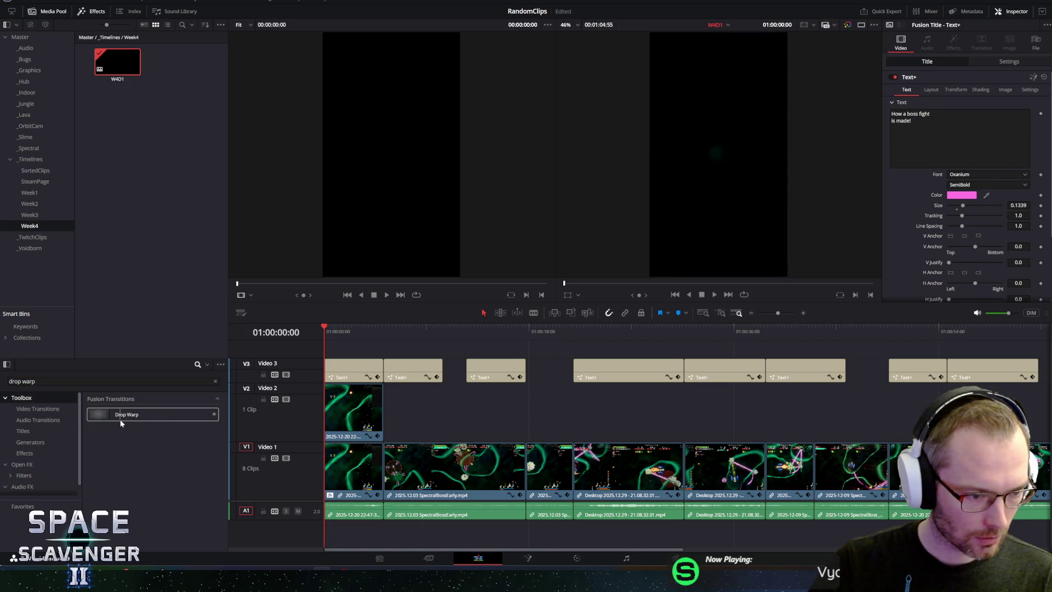
Step: Add a Drop Warp transition between the first two text cards and enlarge the timeline area
left_click_drag(110, 417, 328, 379)
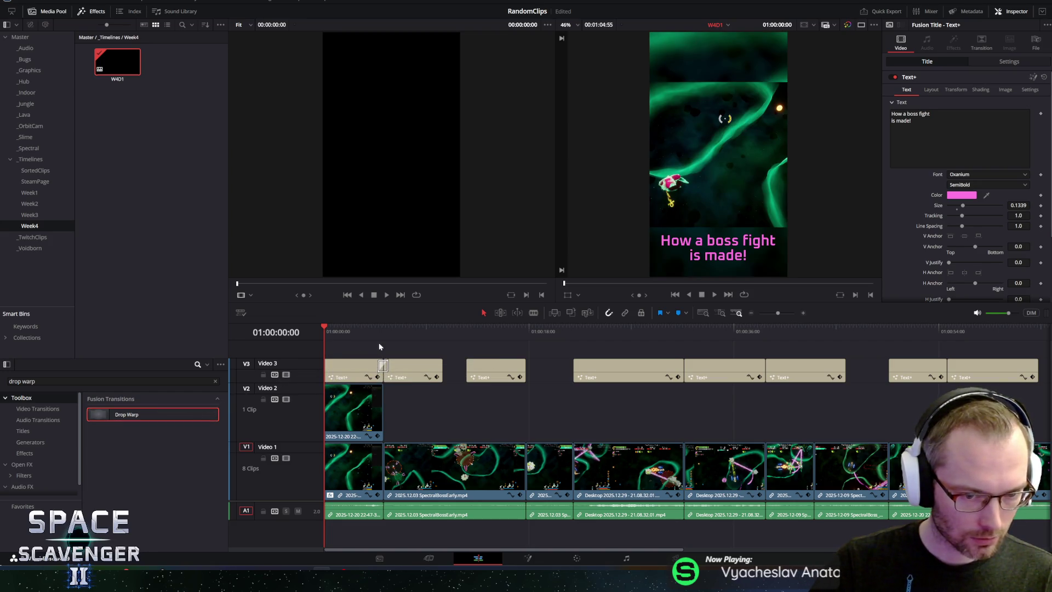
key("space")
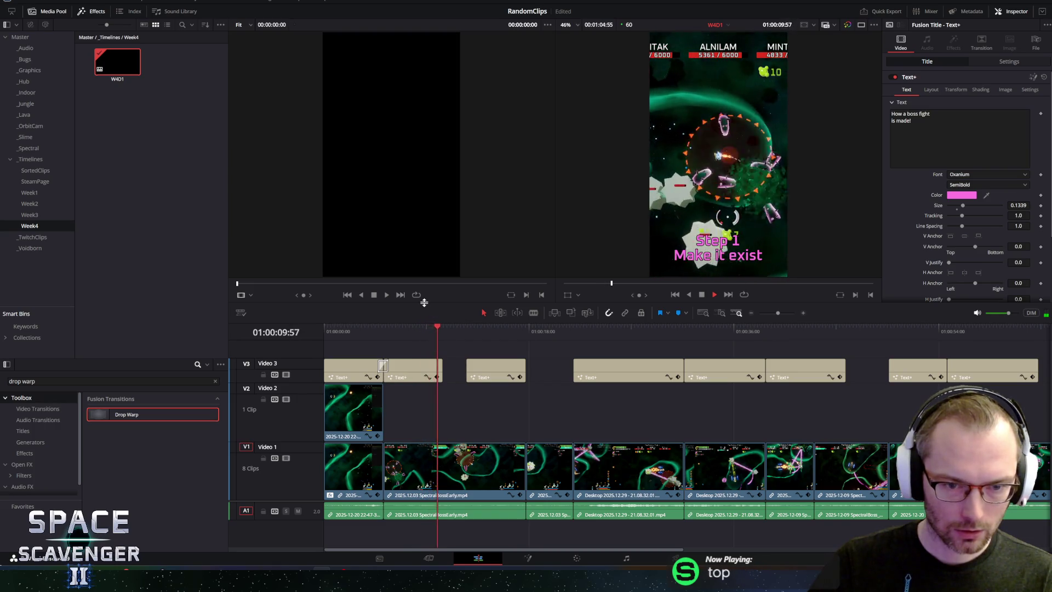
left_click_drag(425, 303, 454, 249)
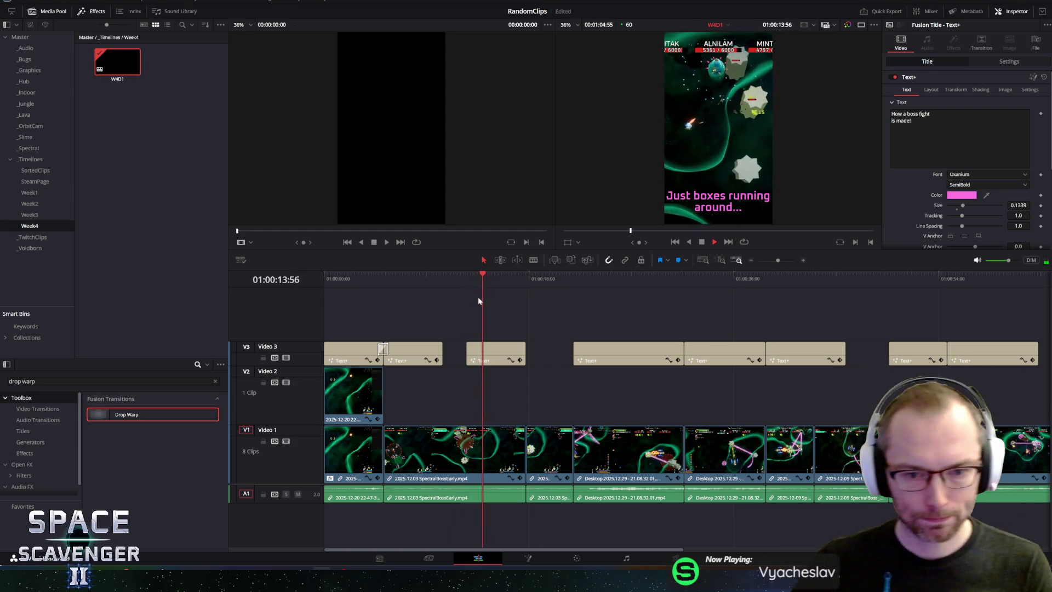
mouse_move(412, 352)
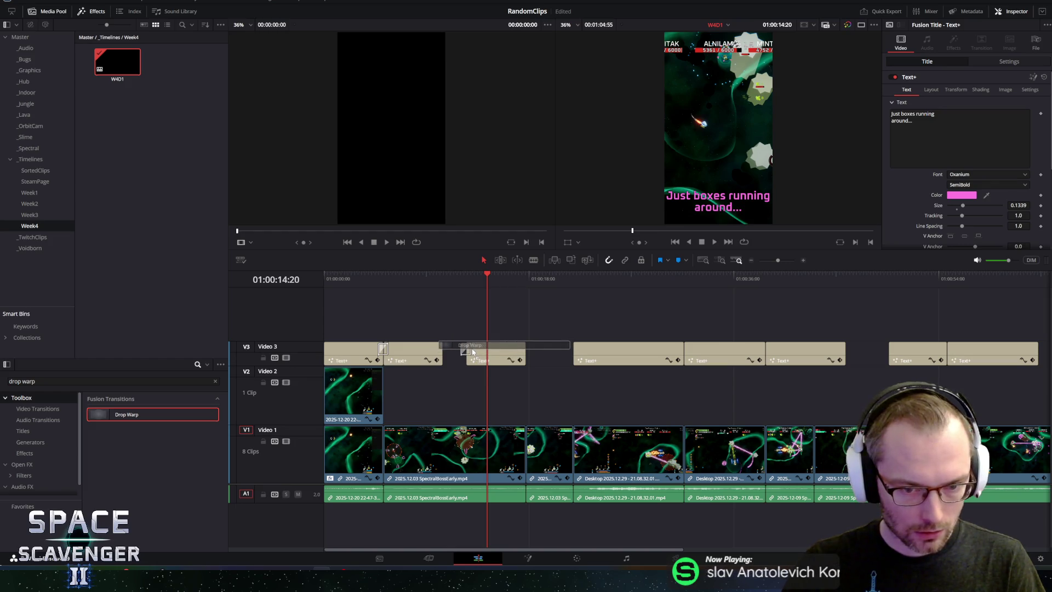
Step: Review the cards from earlier and apply Drop Warp to the next text card edge
left_click(456, 270)
key("space")
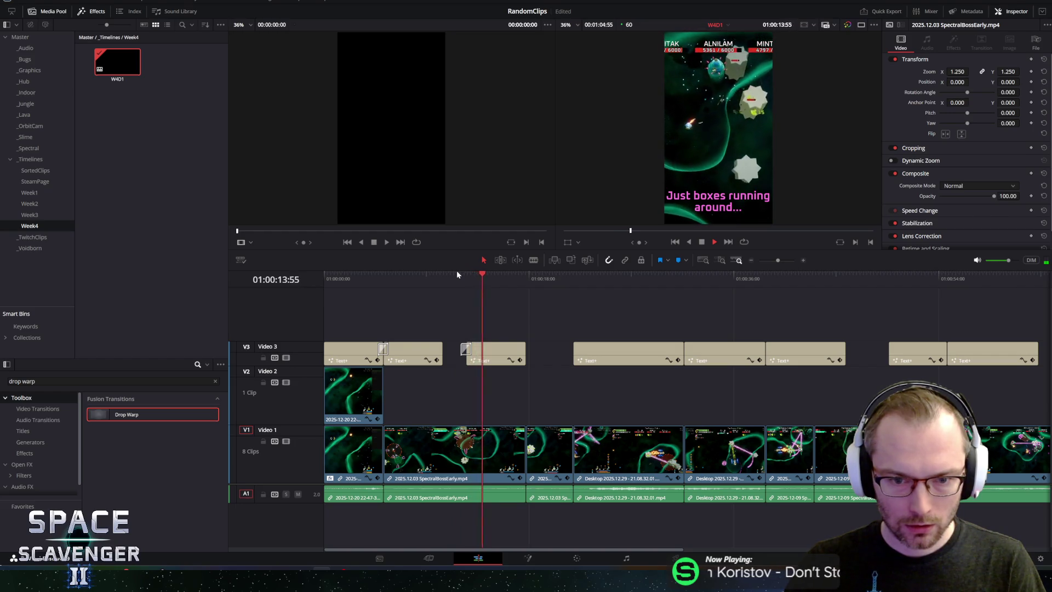
left_click_drag(131, 415, 480, 383)
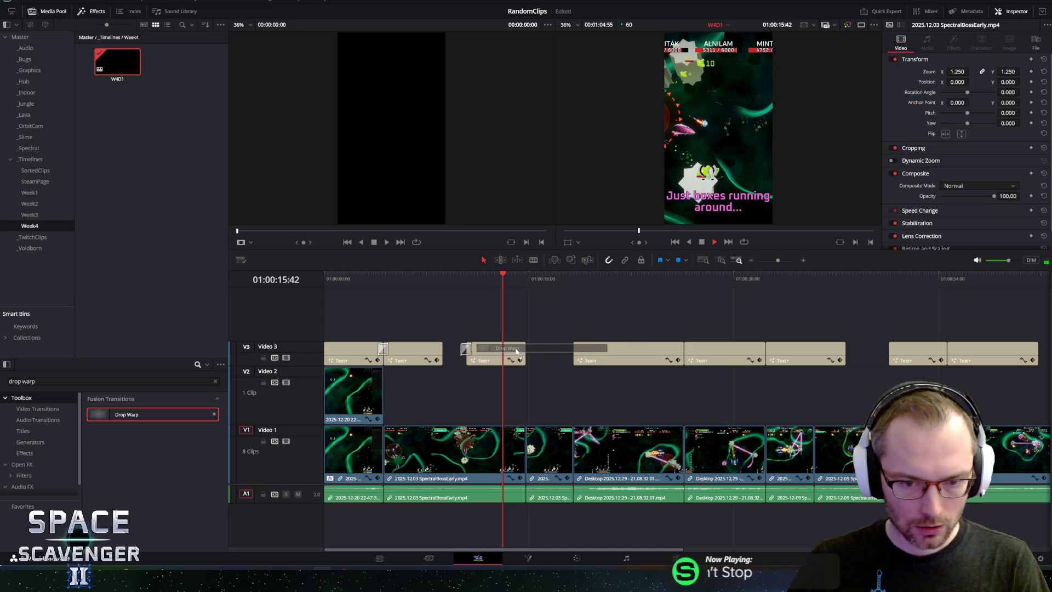
Step: Add Drop Warp transitions to the next text card boundaries on Video 3
left_click_drag(579, 351, 252, 385)
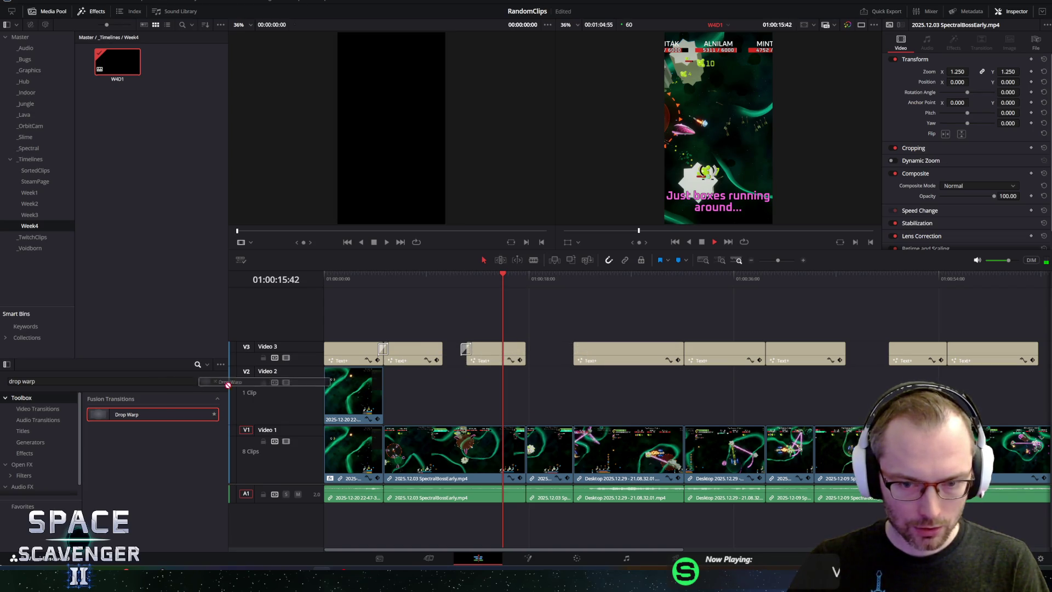
left_click_drag(117, 414, 480, 391)
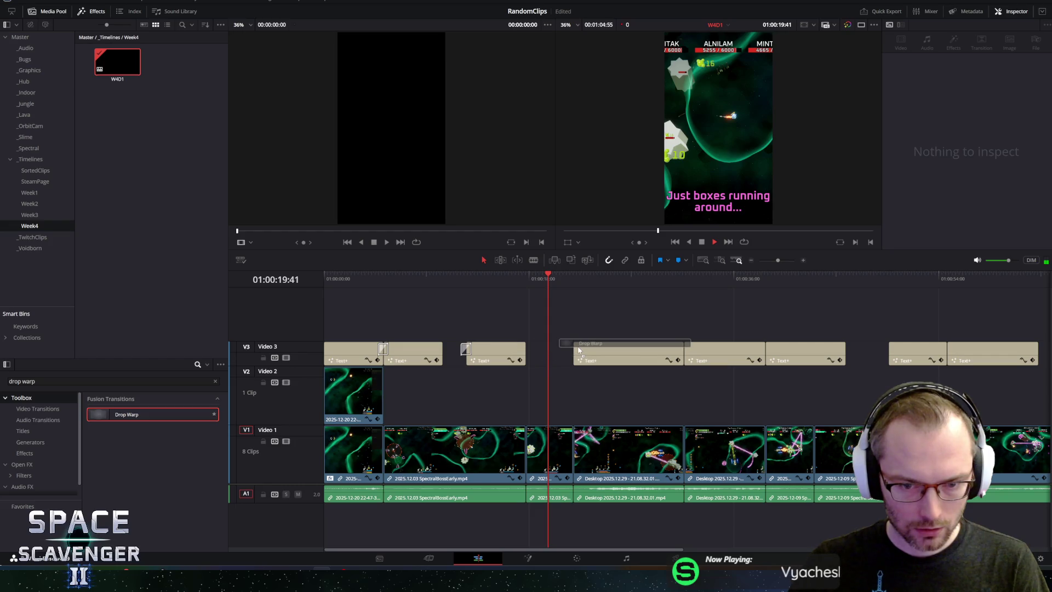
left_click_drag(578, 355, 572, 349)
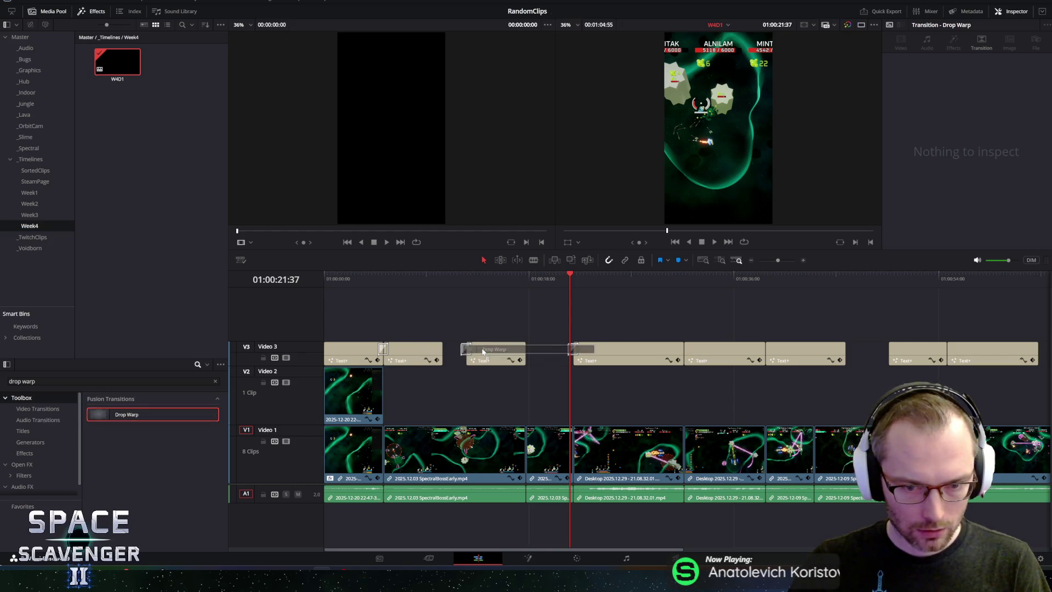
left_click_drag(176, 414, 685, 352)
Step: Add Drop Warp to the remaining text cards through the last one, then show the _Audio bin
left_click_drag(127, 413, 742, 355)
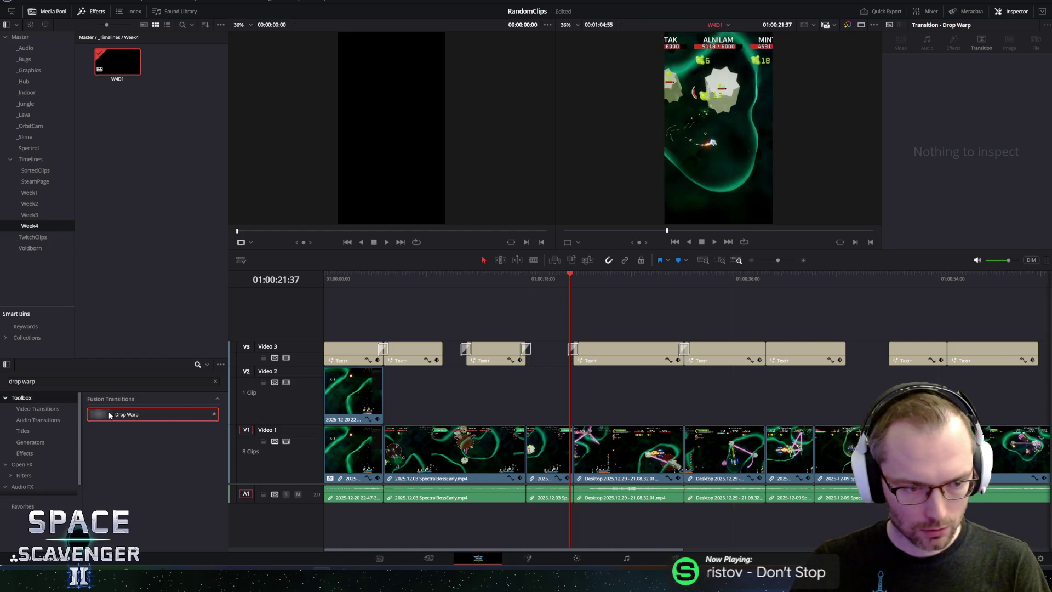
left_click_drag(169, 418, 838, 357)
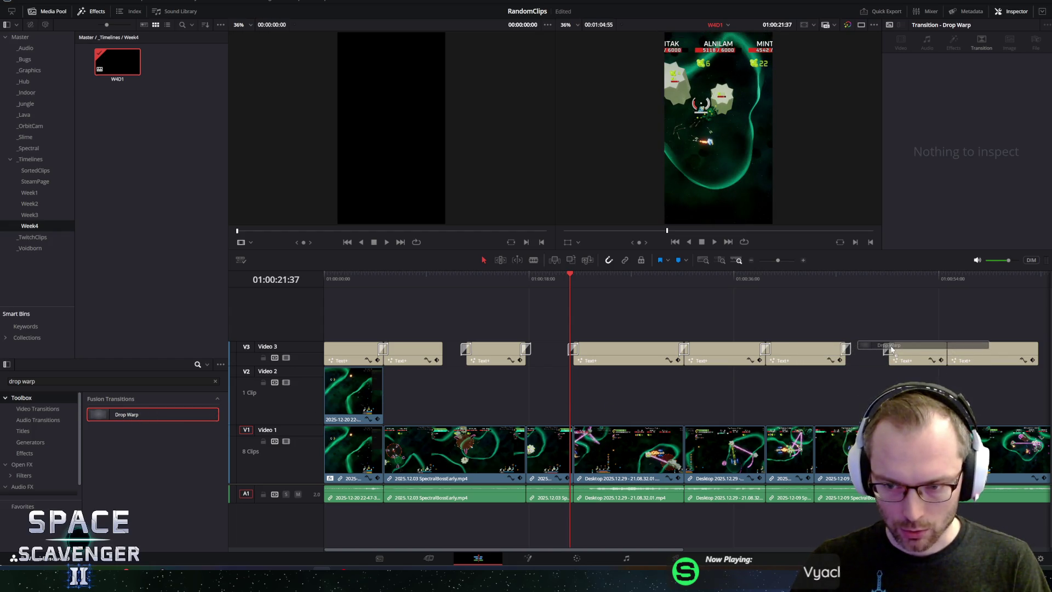
left_click_drag(143, 421, 947, 350)
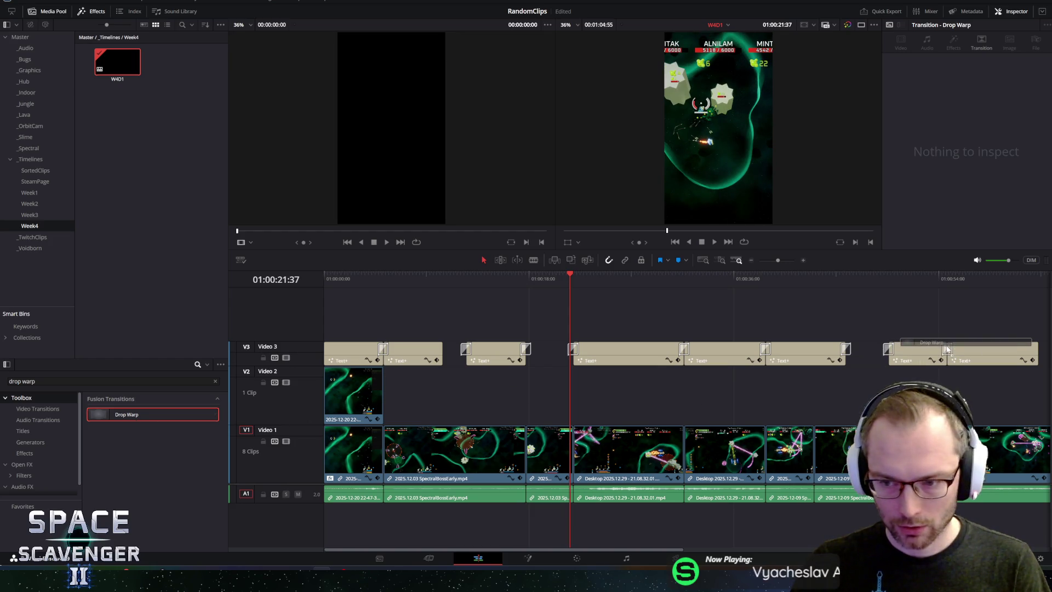
left_click_drag(108, 413, 897, 367)
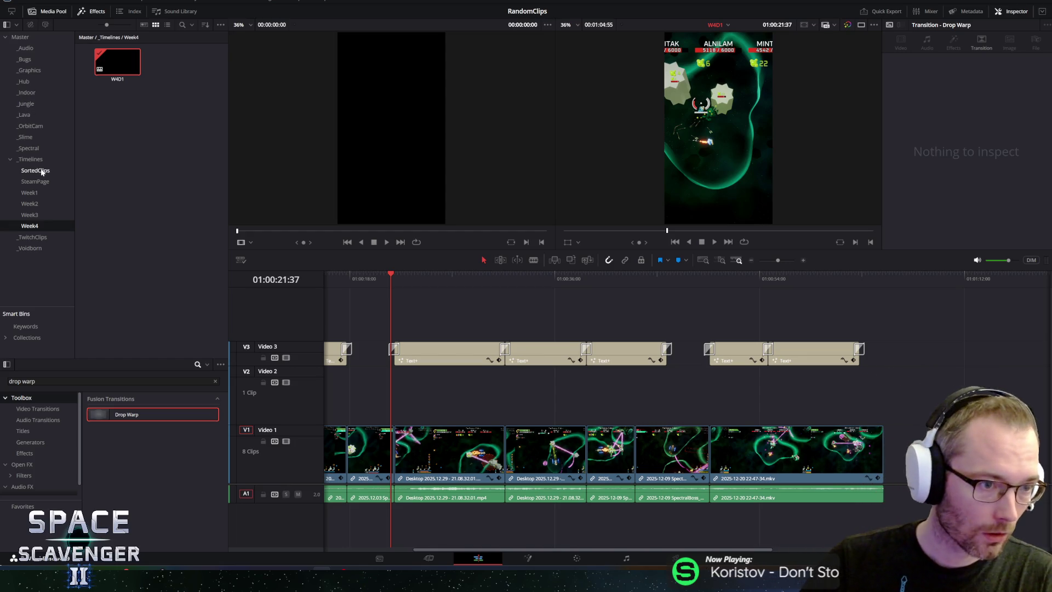
left_click(35, 48)
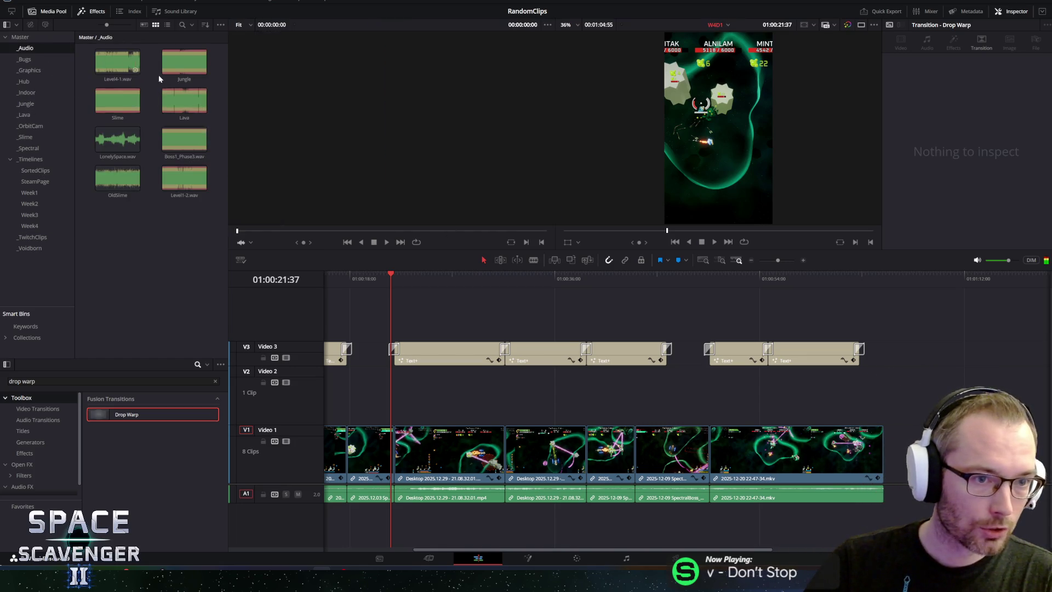
Step: Place Boss1_Phase3.wav on a new audio track and trim it to end with the footage
mouse_move(182, 142)
left_mouse_down()
mouse_move(370, 512)
mouse_move(310, 513)
mouse_move(366, 506)
left_mouse_up()
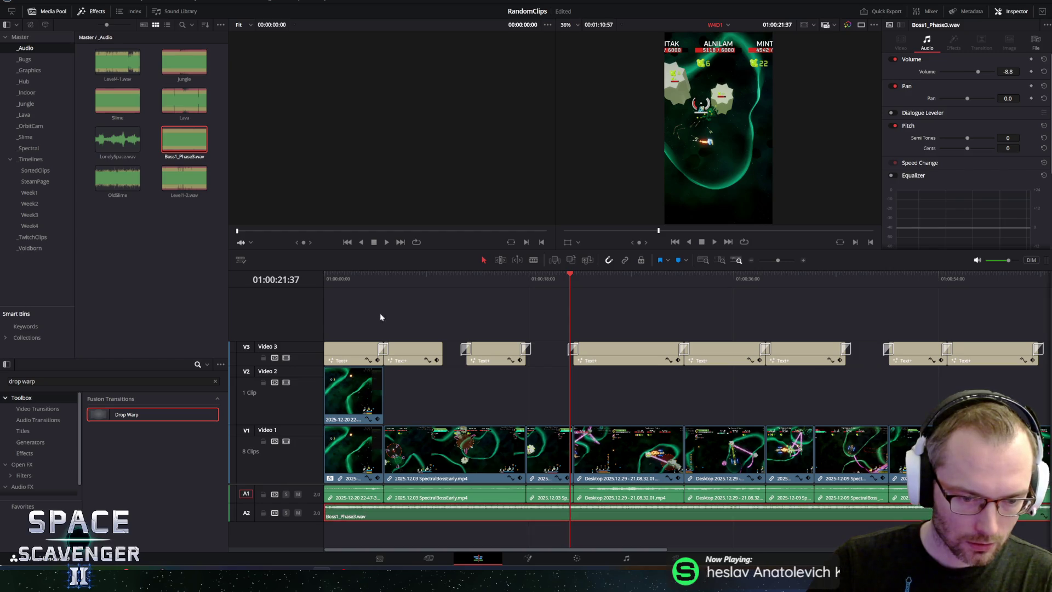
key("space")
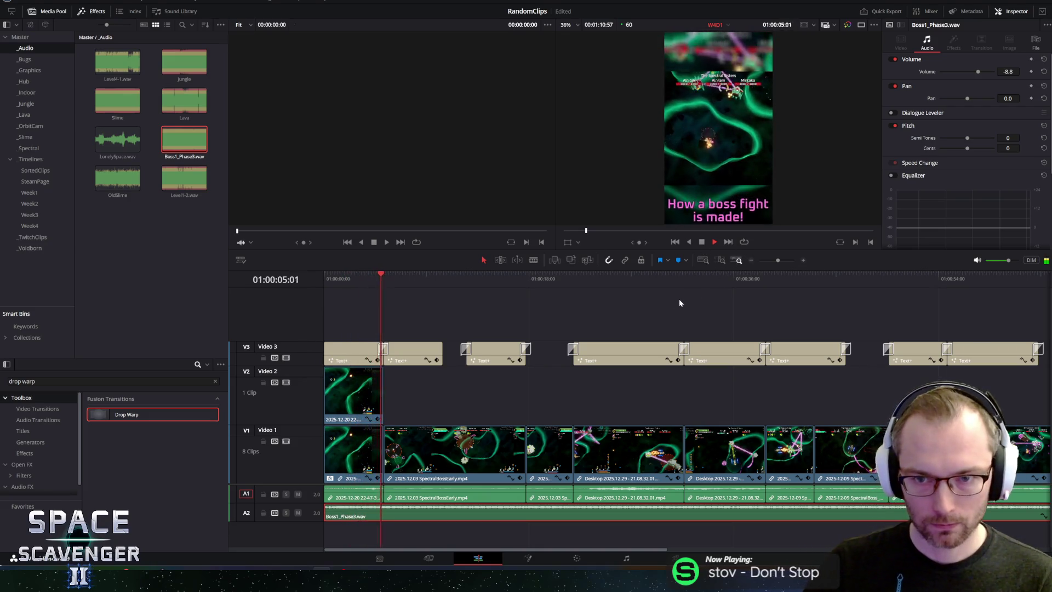
key("space")
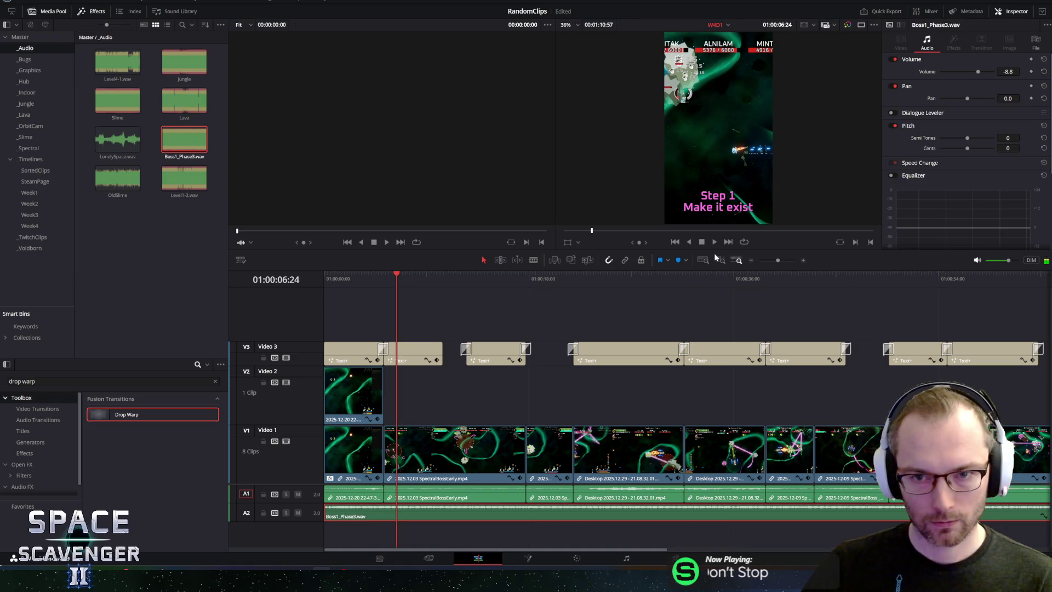
key("space")
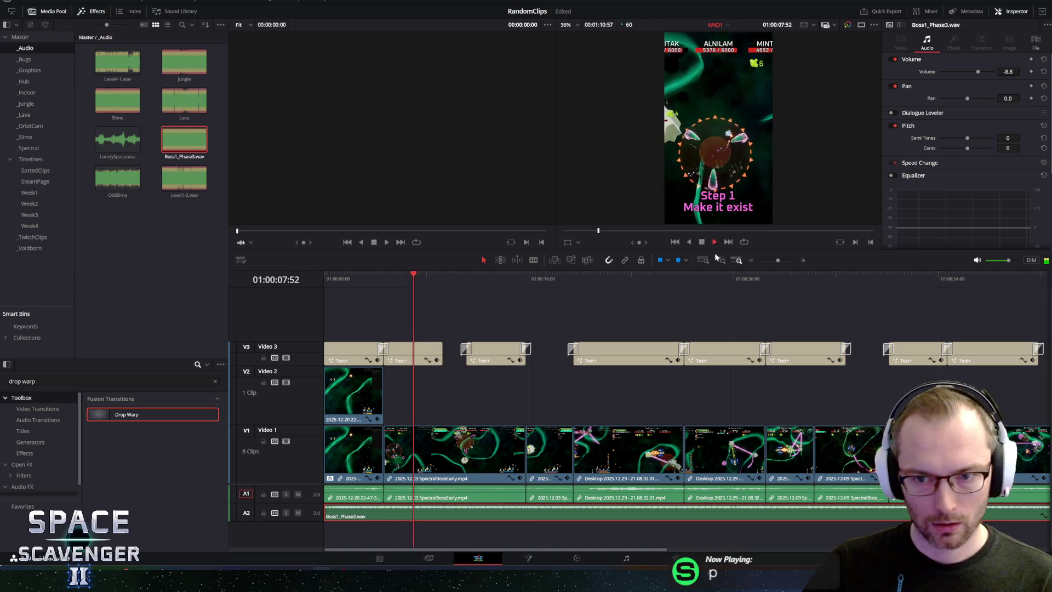
key("space")
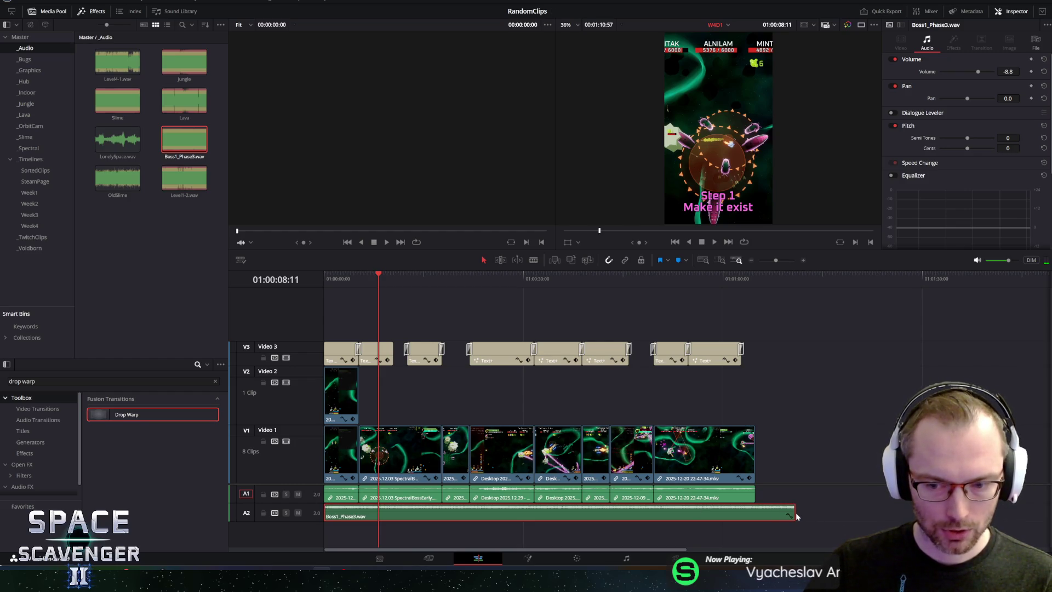
left_click_drag(794, 513, 757, 515)
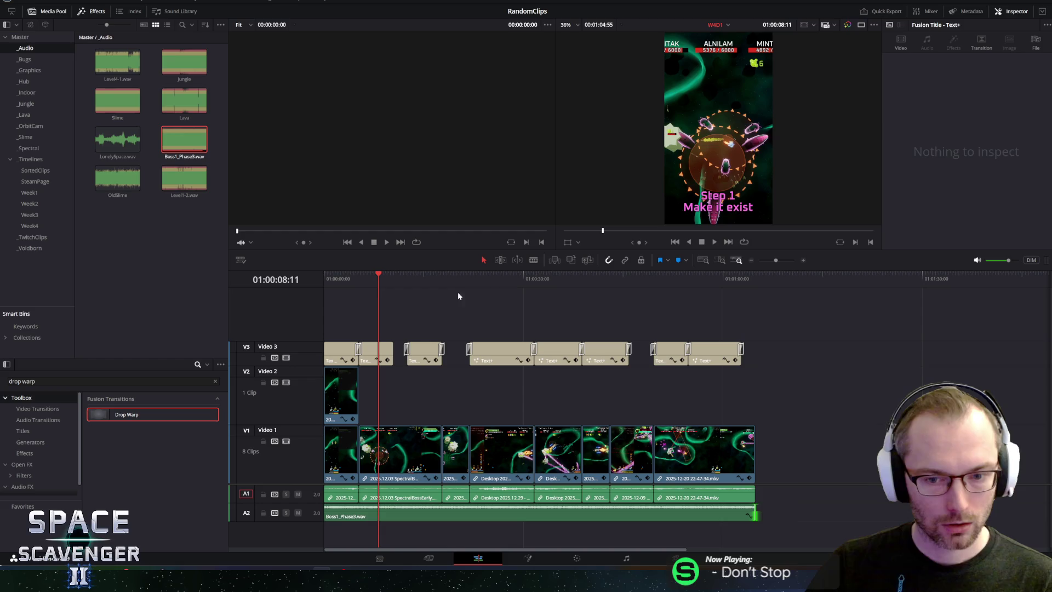
Step: Raise the footage audio on A1 and lower the boss music to −12 dB
key("space")
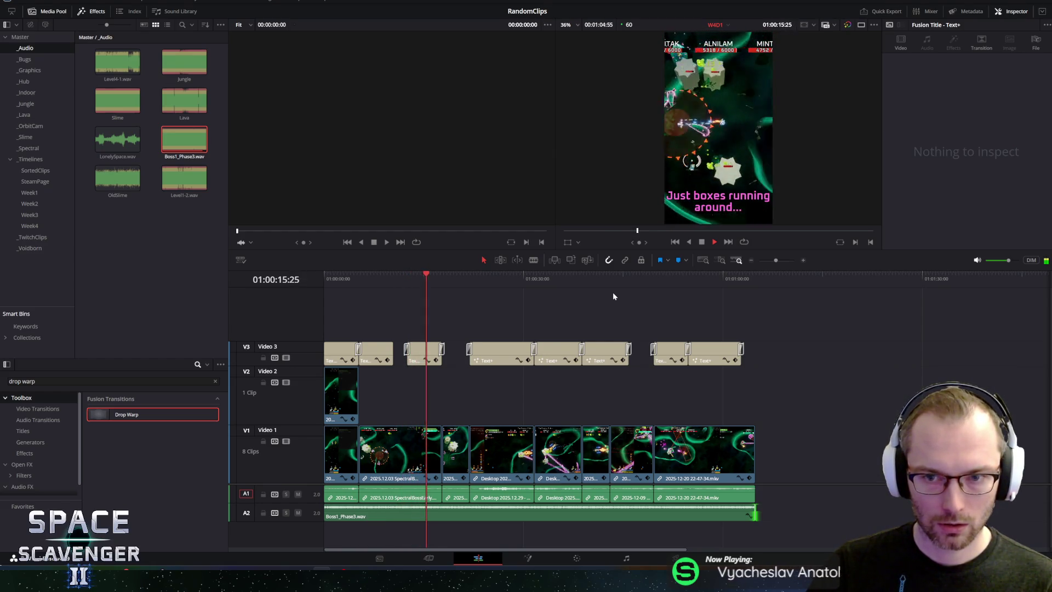
key("space")
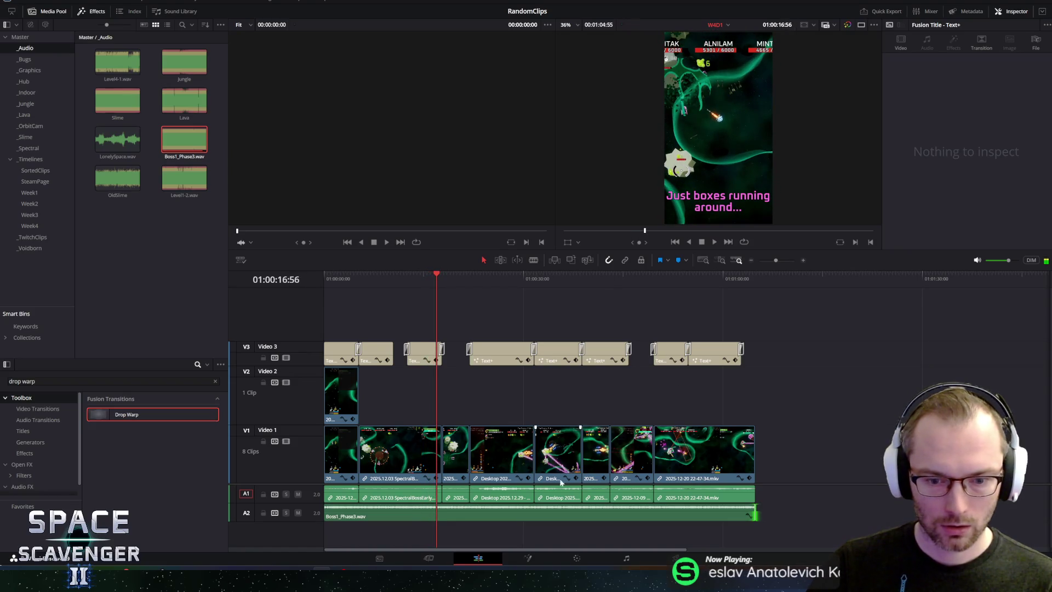
left_click_drag(770, 496, 329, 498)
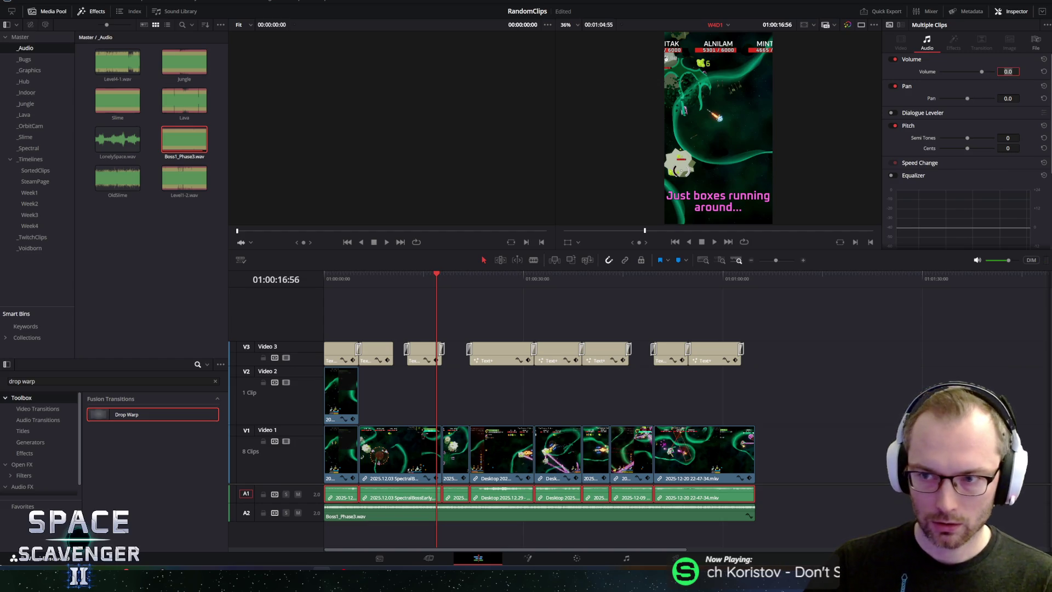
type("2")
key("Return")
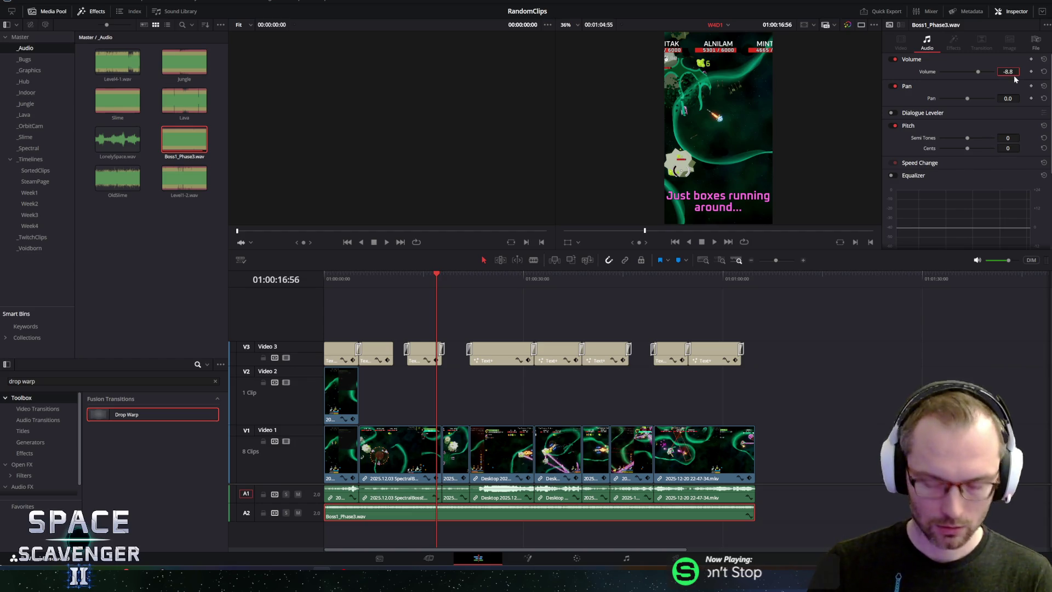
type("-12")
key("Return")
Step: Play from about twelve seconds in to check the audio mix
left_click(406, 275)
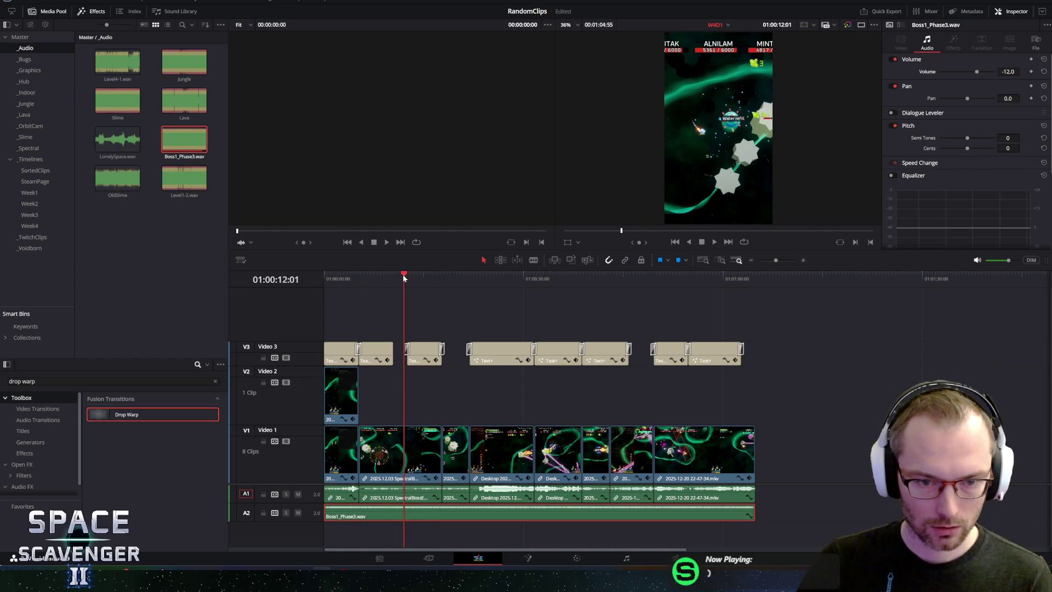
key("space")
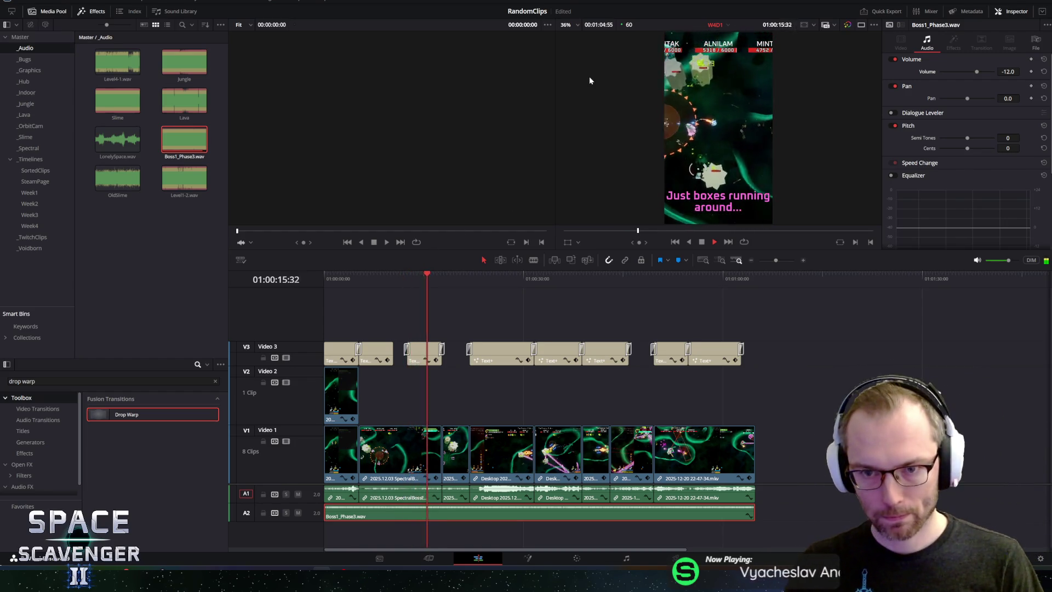
key("space")
type("-16")
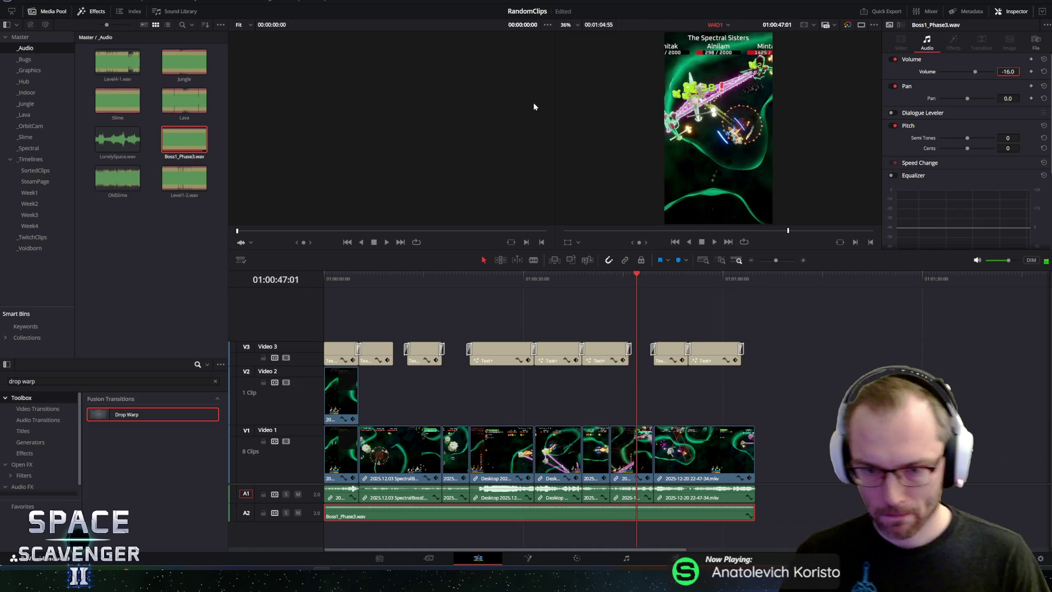
Step: Save the project with the boss music at −16 dB
key("ctrl+s")
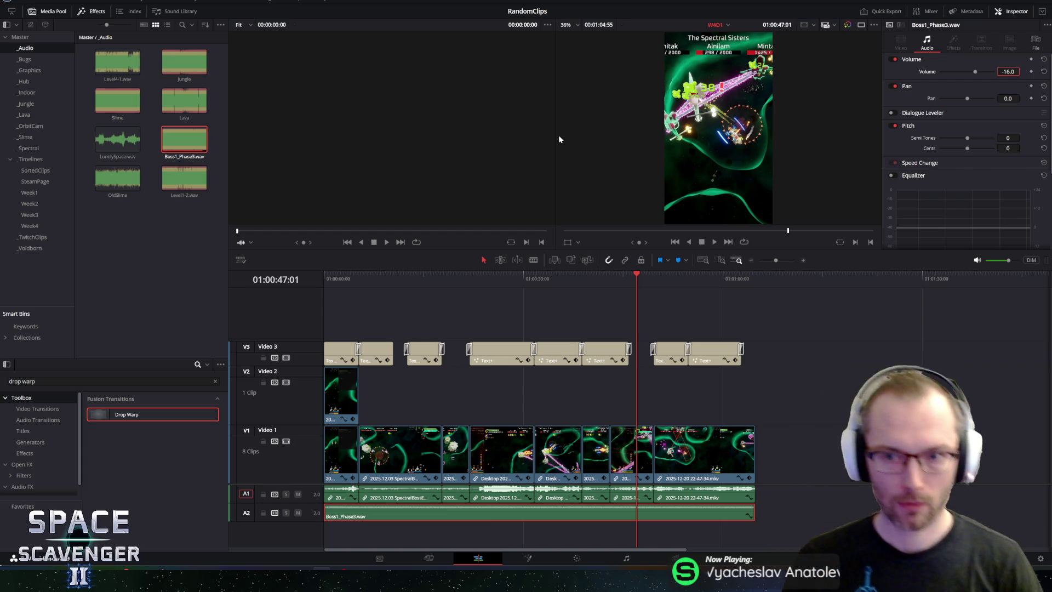
Step: Add the ShortEndingCTA card from _Graphics after the last gameplay clip, footage audio at 0 dB
left_click_drag(666, 276, 737, 282)
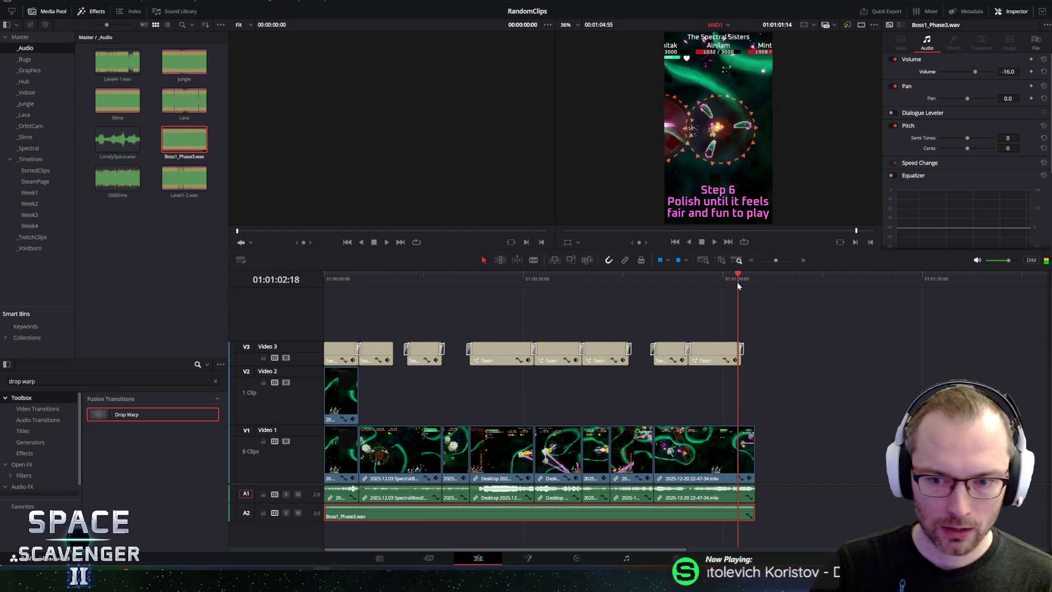
left_click(37, 69)
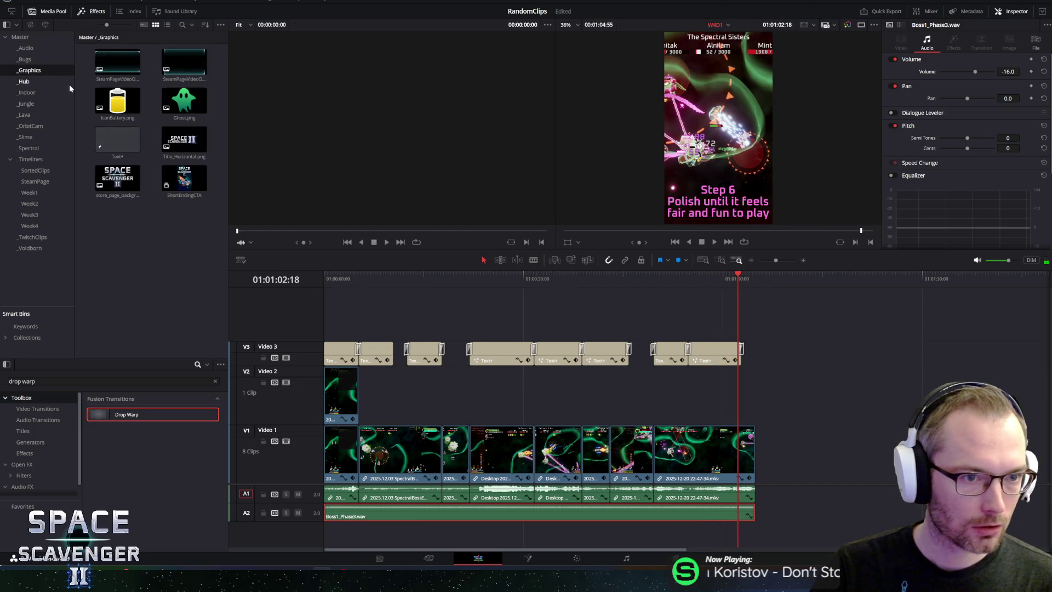
left_click_drag(764, 351, 776, 443)
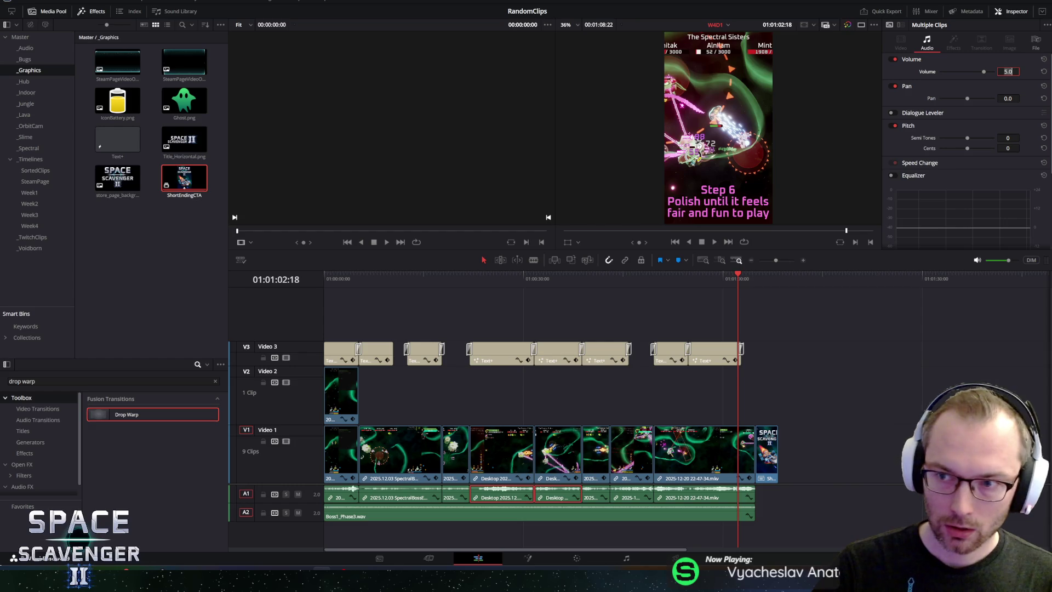
type("0")
key("Return")
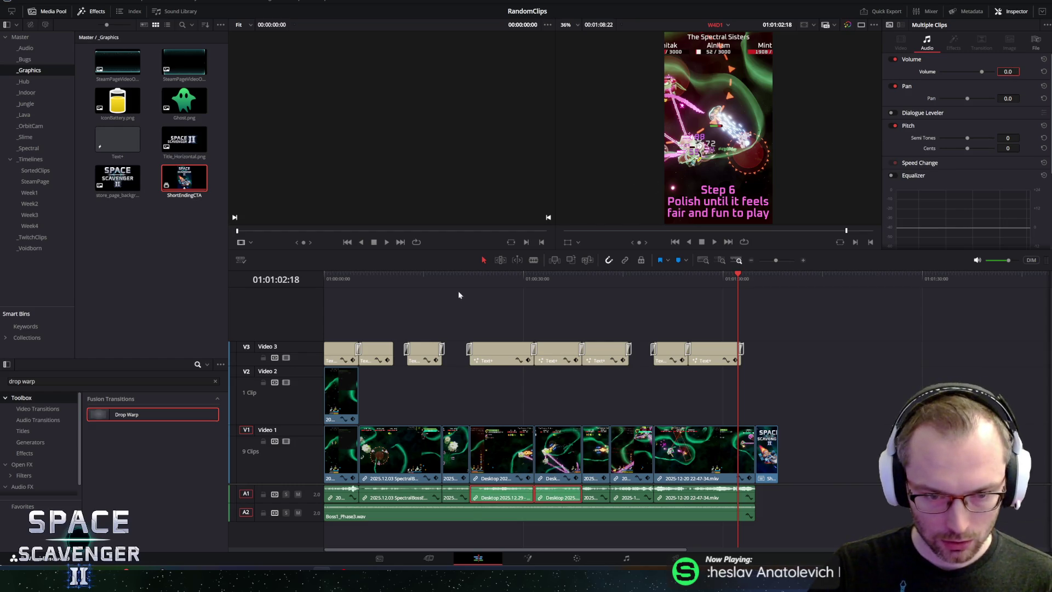
Step: Play back from about 01:00:20 to hear the current footage audio levels
left_click(475, 276)
left_click(457, 277)
key("space")
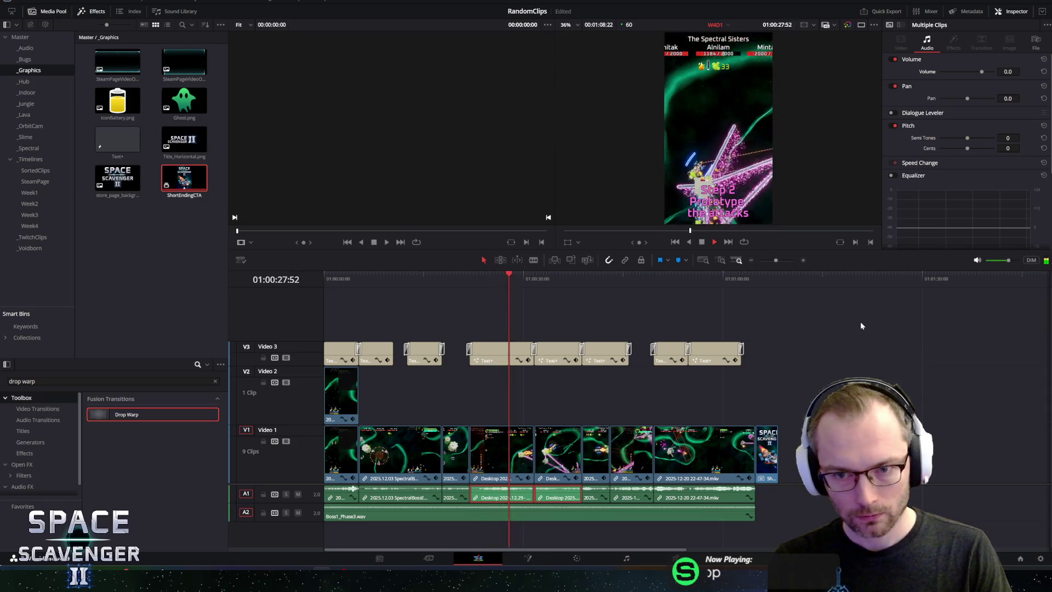
key("space")
Step: Set the two A1 gameplay clips' Volume to −2.0 dB and replay to check the mix
left_click(1008, 71)
type("-2.0")
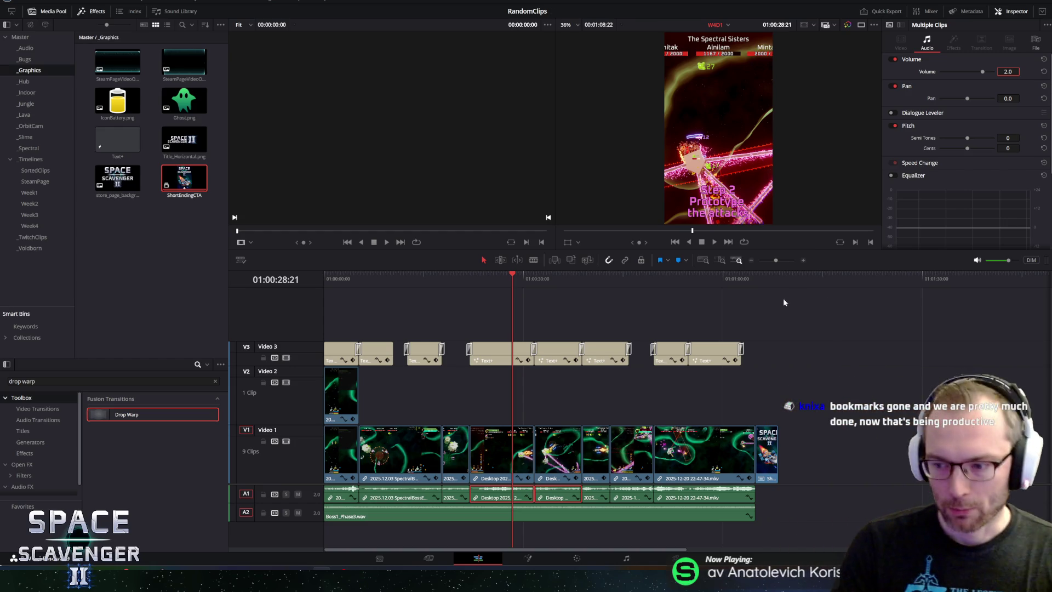
key("space")
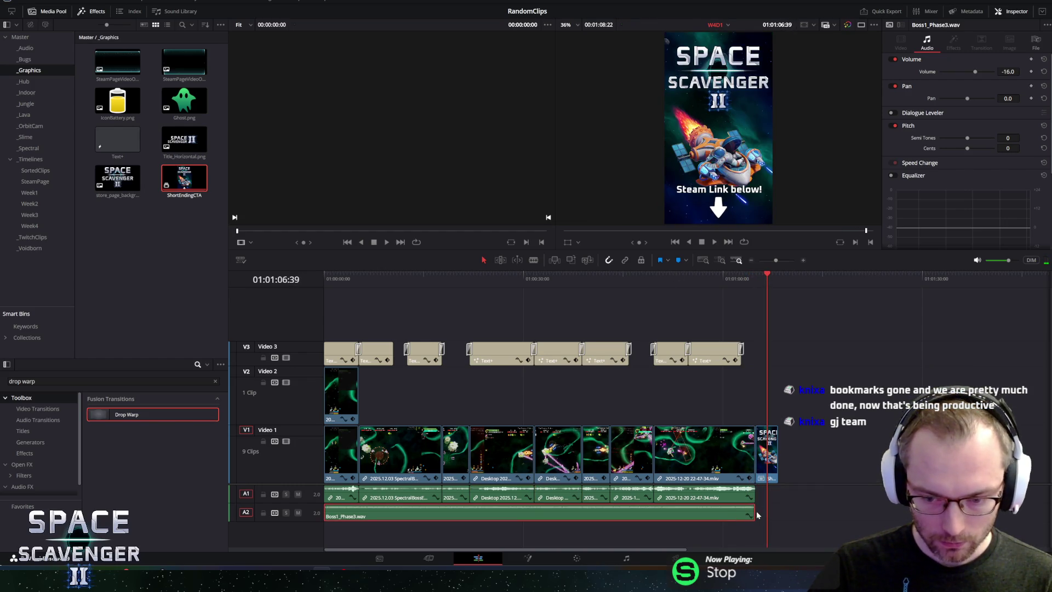
Step: Extend the boss music and last A1 gameplay audio to the end of the ShortEndingCTA card
left_click_drag(752, 511, 763, 511)
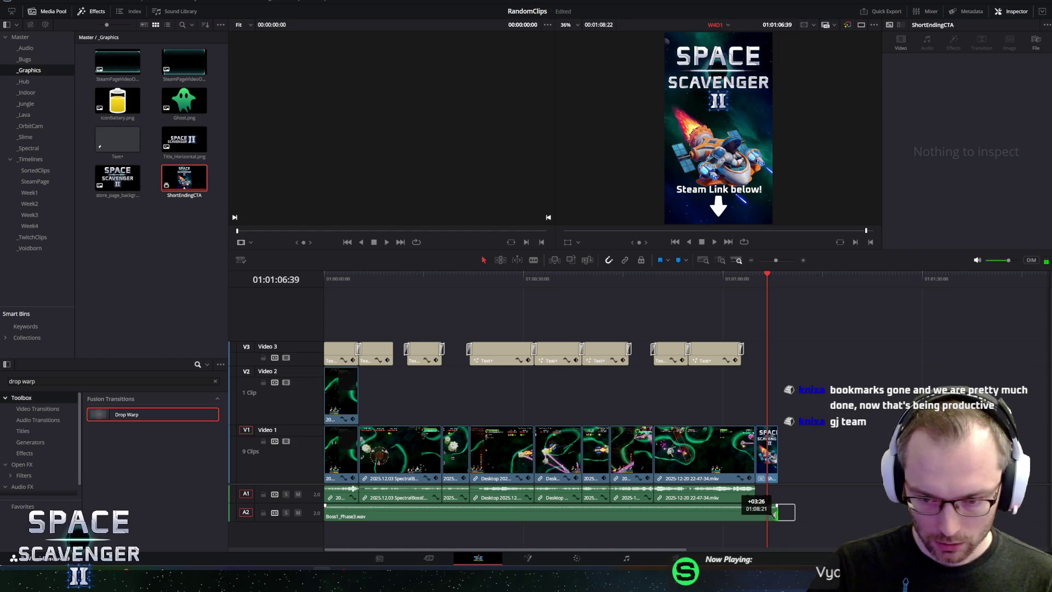
left_click(724, 493)
left_click(752, 494)
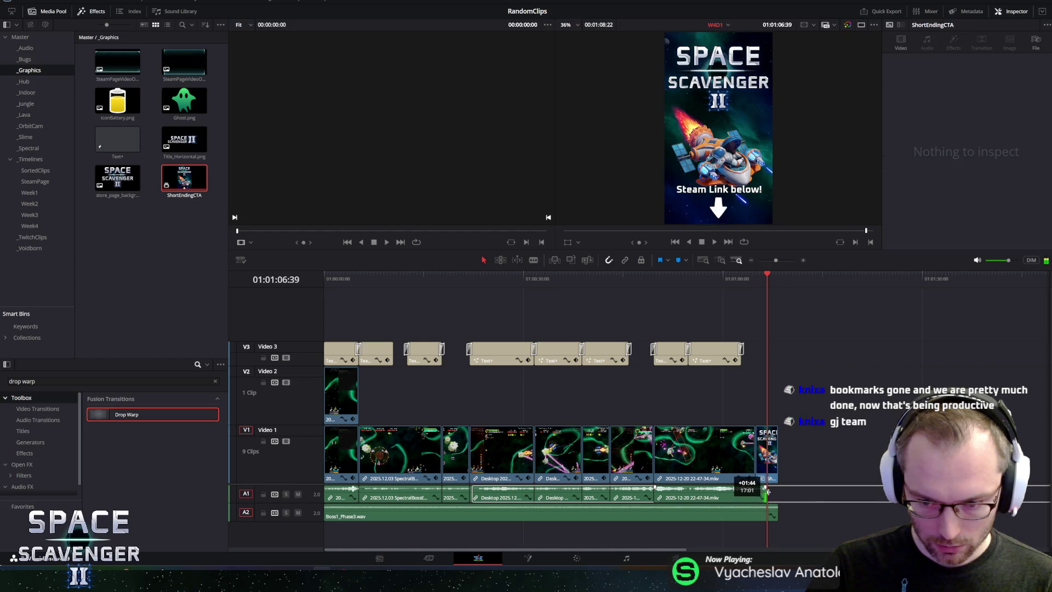
Step: Replay the ending from just before the end card to review it
left_click(739, 280)
key("space")
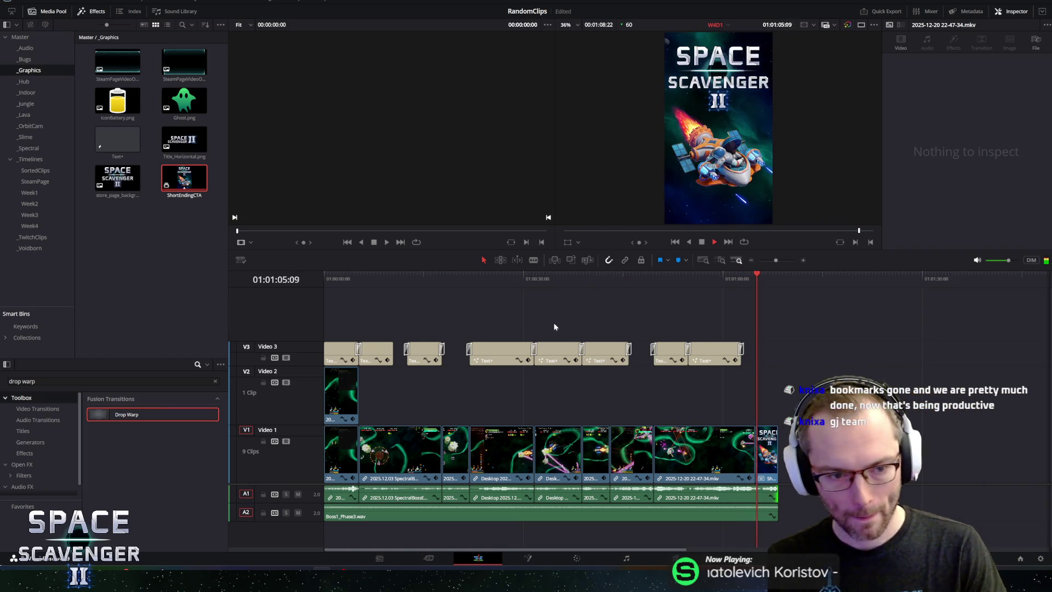
left_click(41, 419)
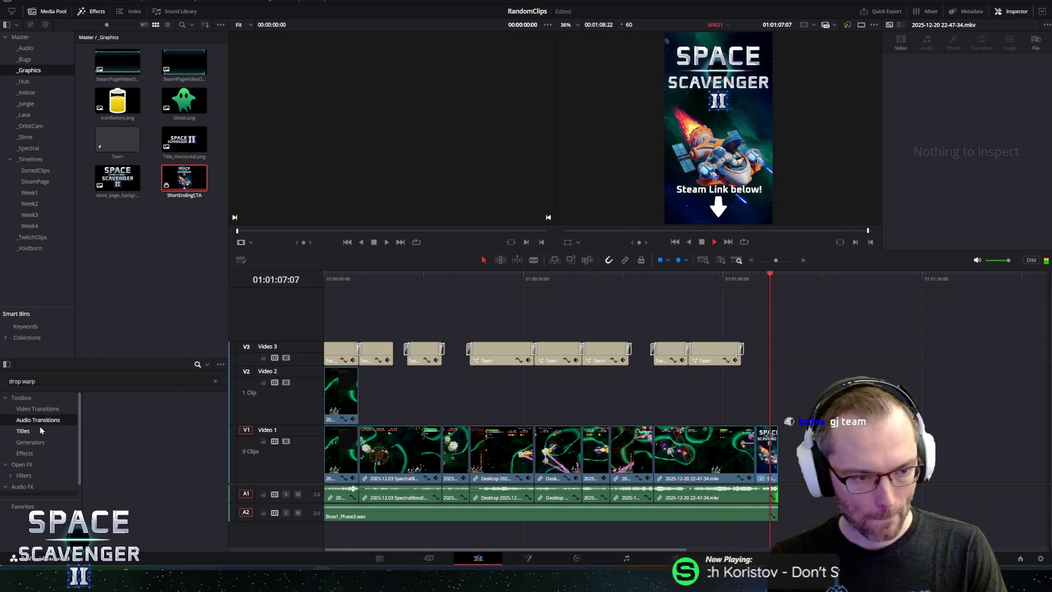
Step: Add Cross Fade 0 dB transitions to the ends of the A1 gameplay audio and boss music
left_click(216, 381)
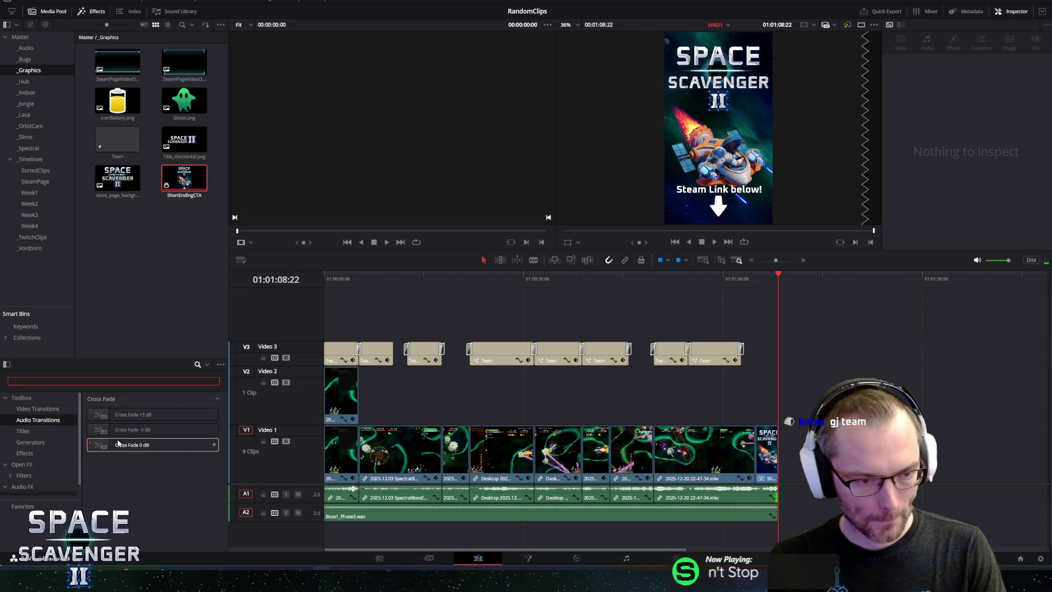
left_click_drag(109, 448, 772, 496)
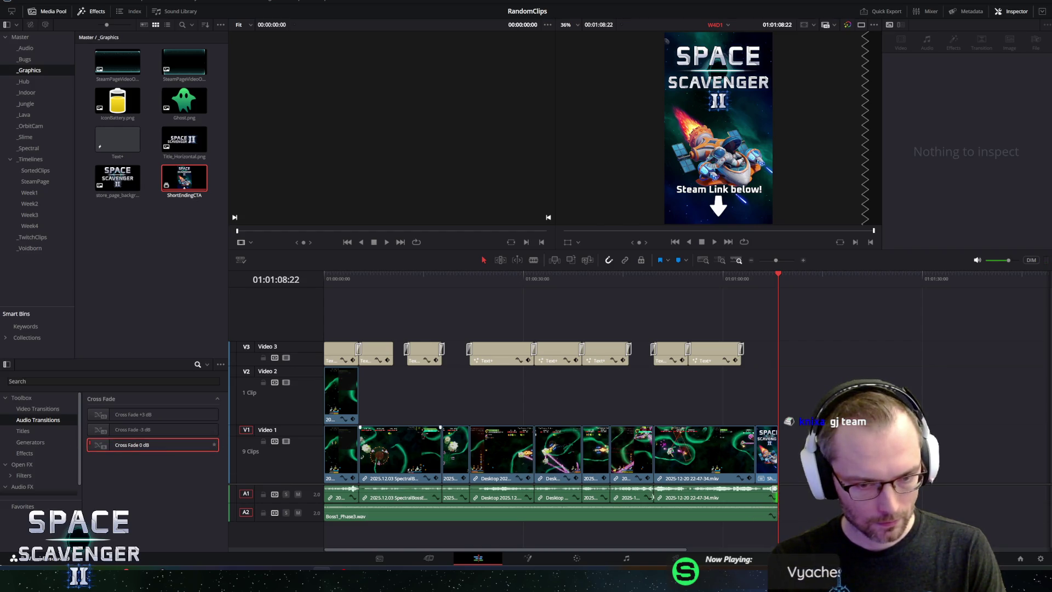
left_click_drag(125, 447, 773, 510)
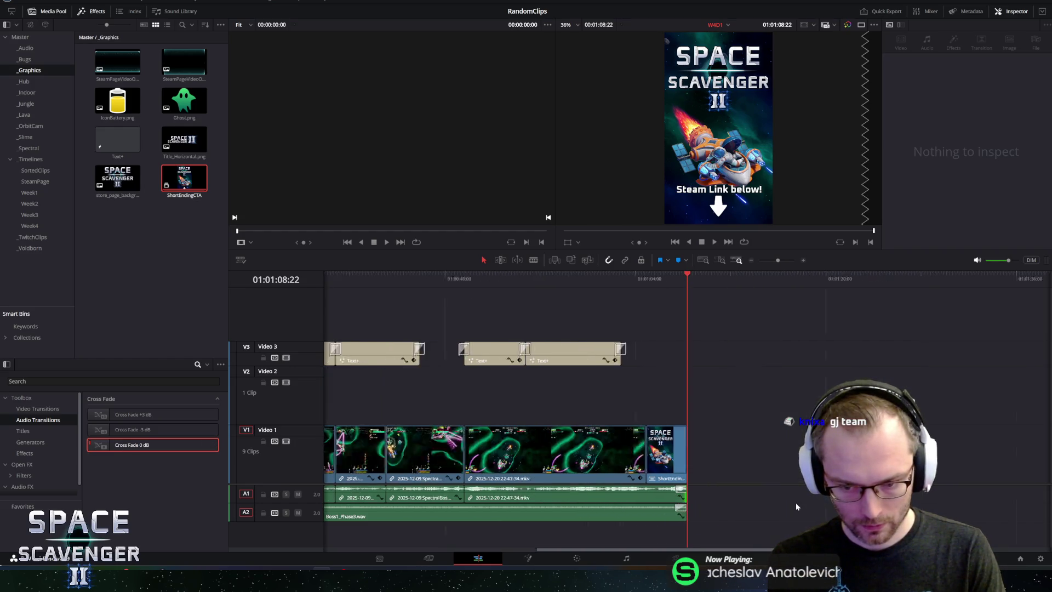
scroll(778, 495, "up", 5)
Step: Lengthen the fade-outs to about 1.6 s on A1 and 2.2 s on the boss music, then replay
left_click(681, 515)
left_click_drag(537, 488, 444, 488)
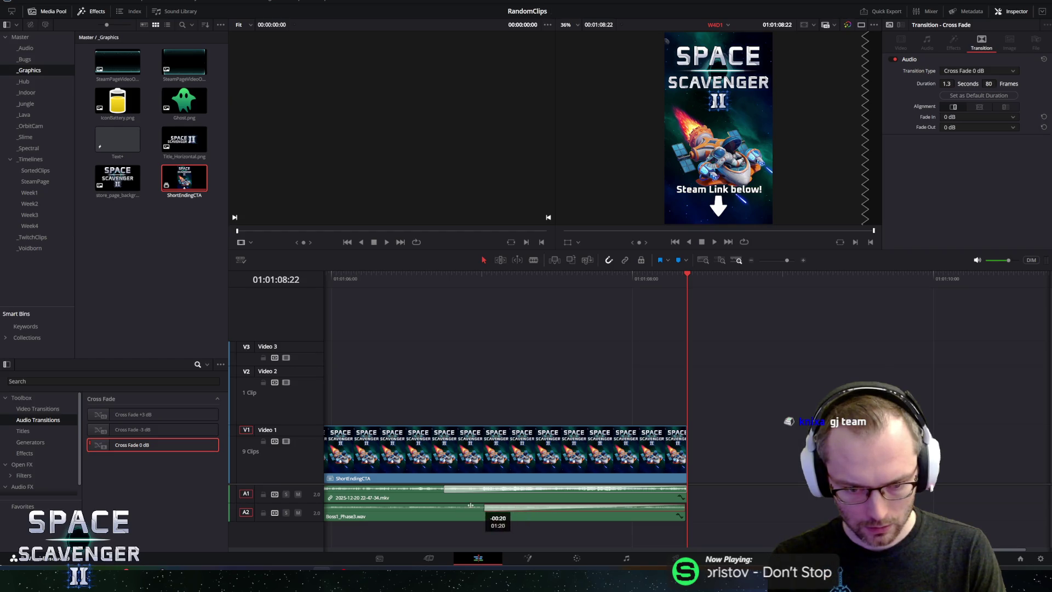
left_click_drag(473, 505, 329, 505)
left_click(335, 276)
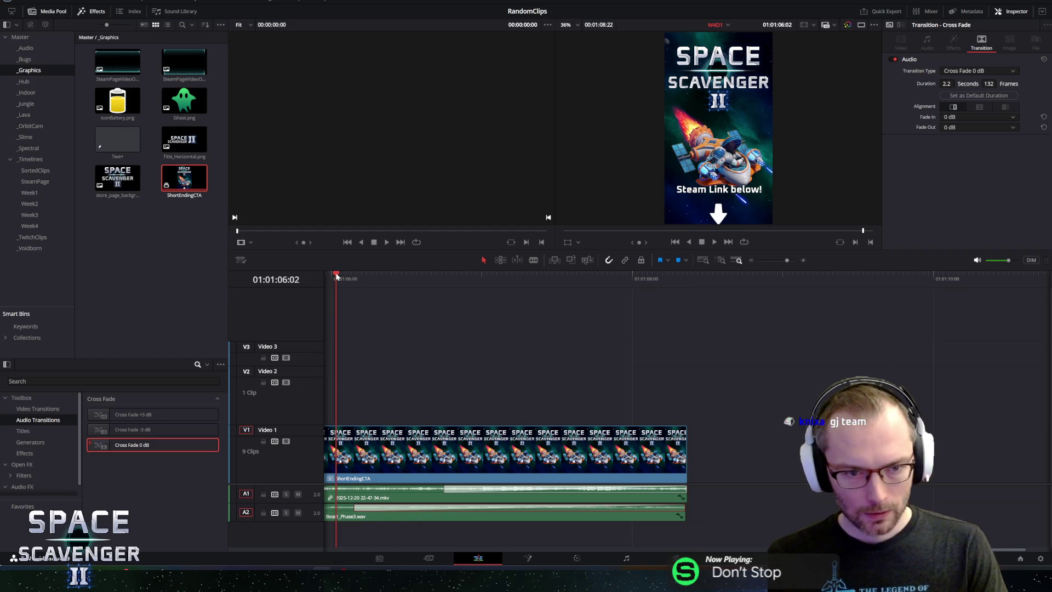
key("space")
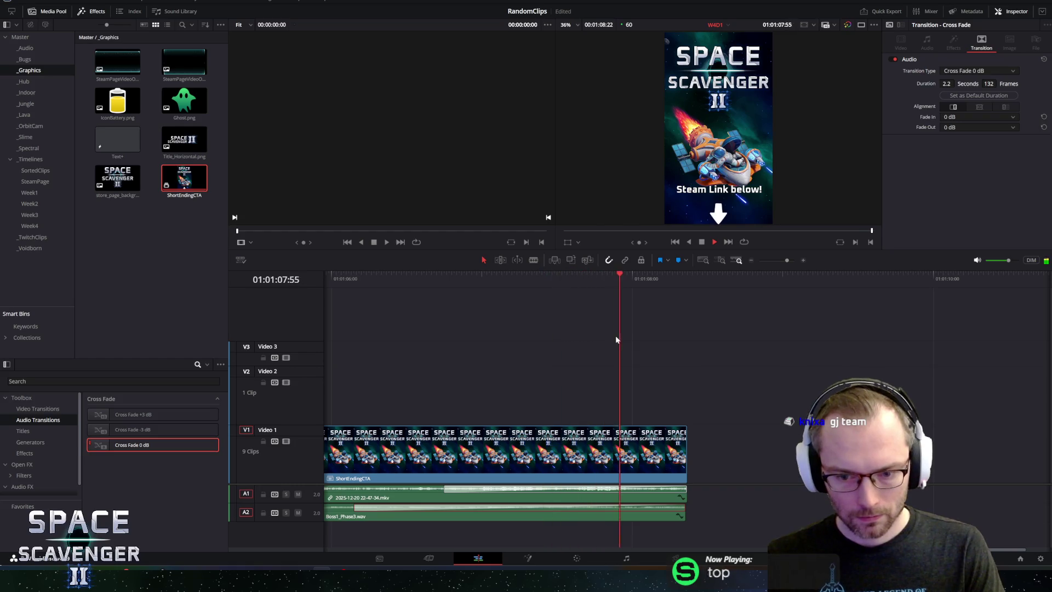
Step: Fine-tune the boss music clip's end point and return the playhead to the timeline start
left_click(674, 517)
left_click_drag(674, 518, 690, 520)
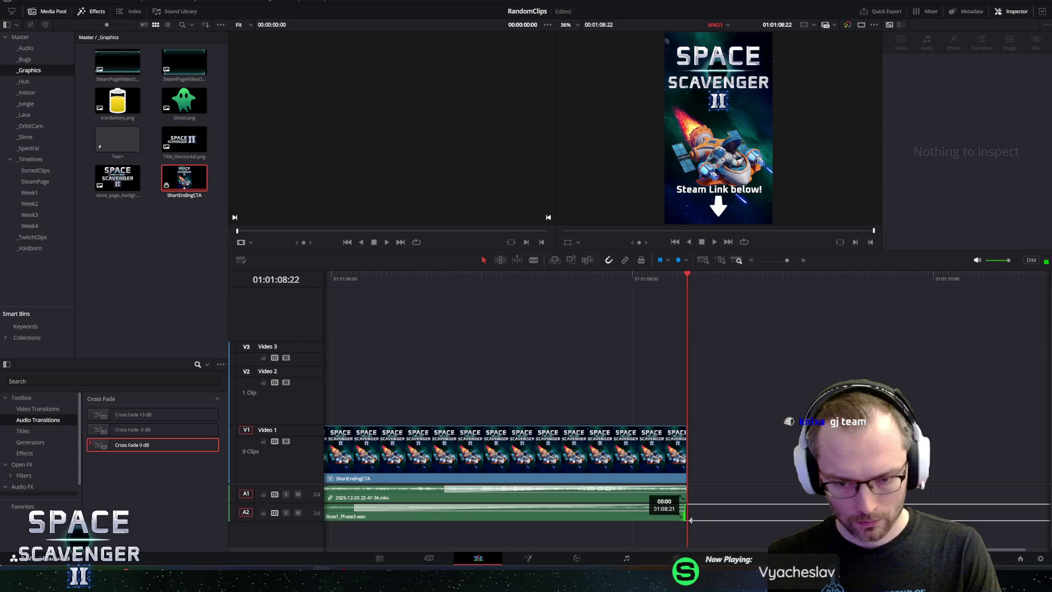
left_click_drag(690, 520, 685, 510)
scroll(568, 463, "down", 5, "ctrl")
scroll(442, 404, "up", 5, "ctrl")
scroll(386, 399, "down", 3, "ctrl")
scroll(385, 398, "down", 2, "ctrl")
left_click(397, 275)
key("Home")
Step: Select the first text card, enlarge the timeline, then switch to the voice-over tutorial in the browser
left_click(578, 354)
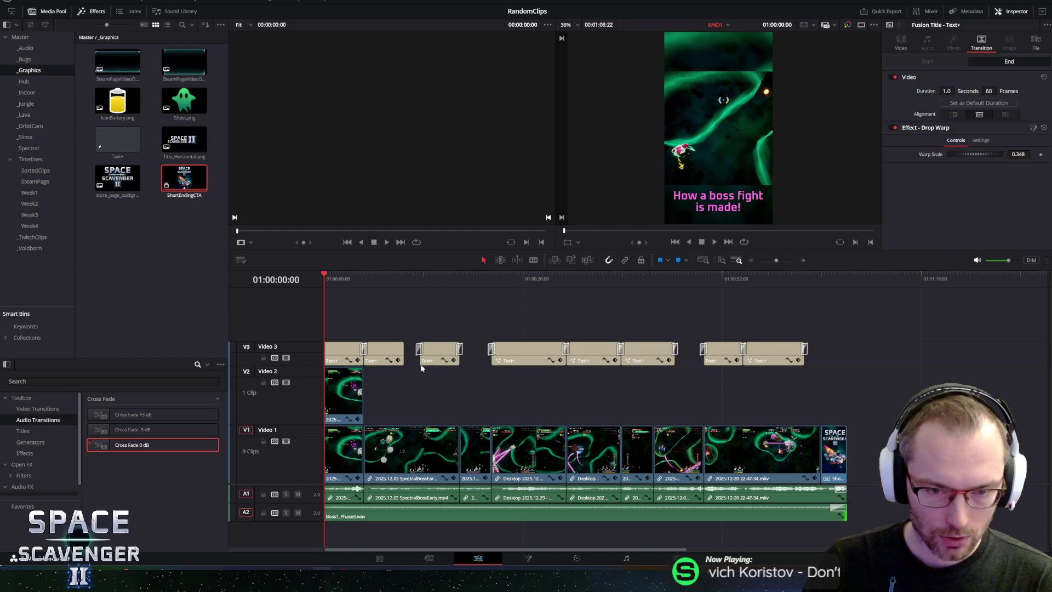
left_click_drag(424, 251, 434, 223)
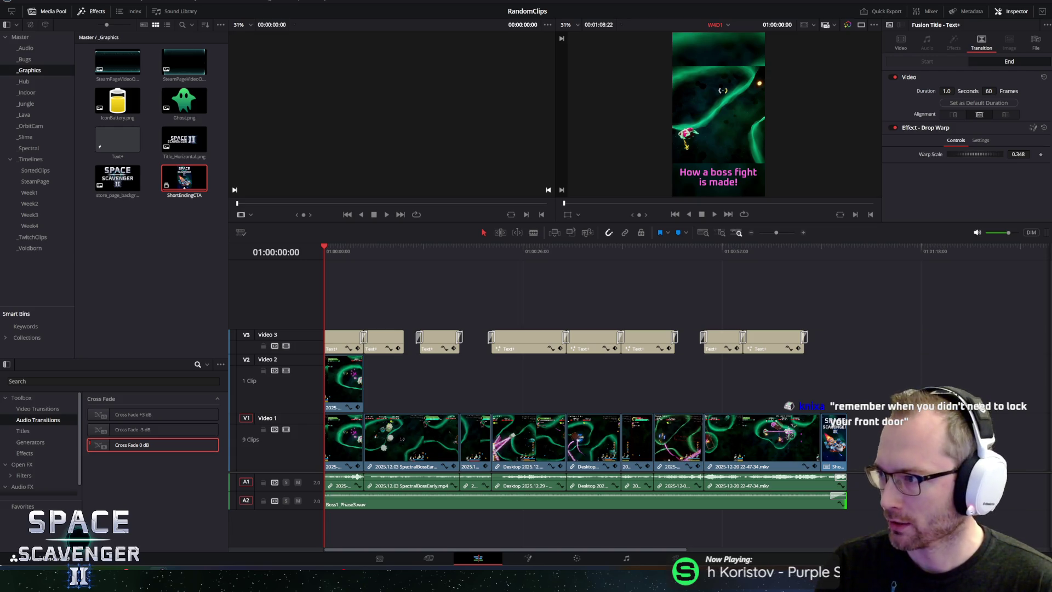
key("alt+Tab")
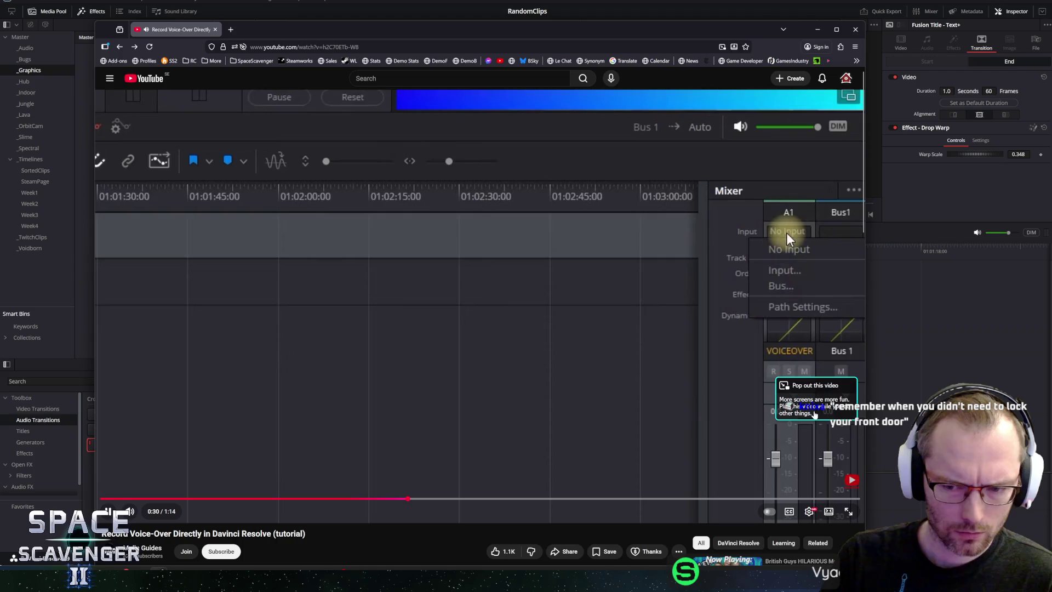
Step: Pop the tutorial into Picture-in-Picture and back while it plays on to Patch Input/Output
left_click(813, 413)
left_click(716, 382)
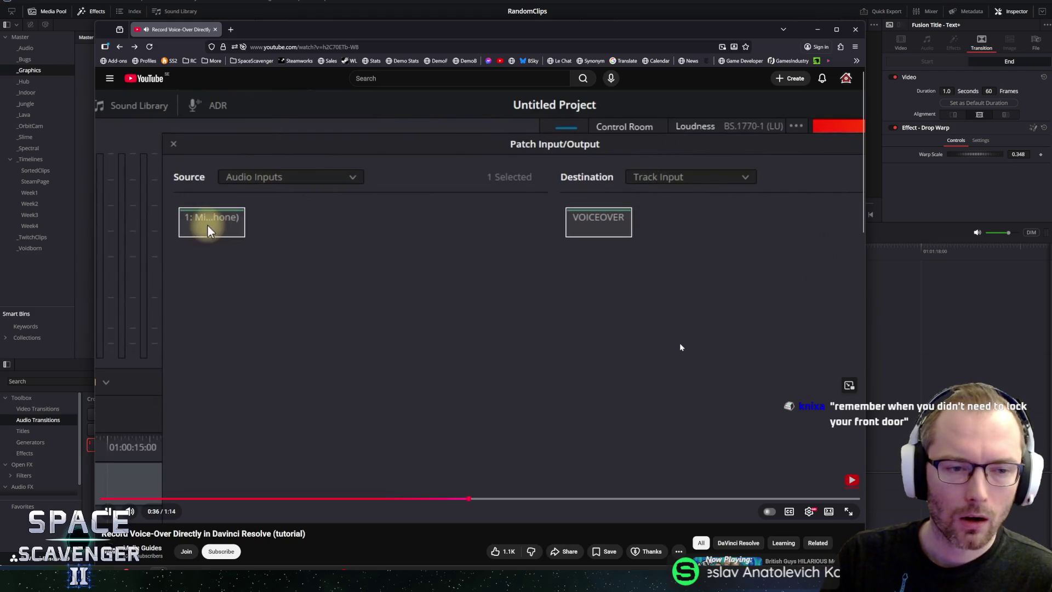
Step: Rewatch the tutorial's recording step, then switch back to the DaVinci Resolve edit
left_click(592, 373)
left_click(599, 343)
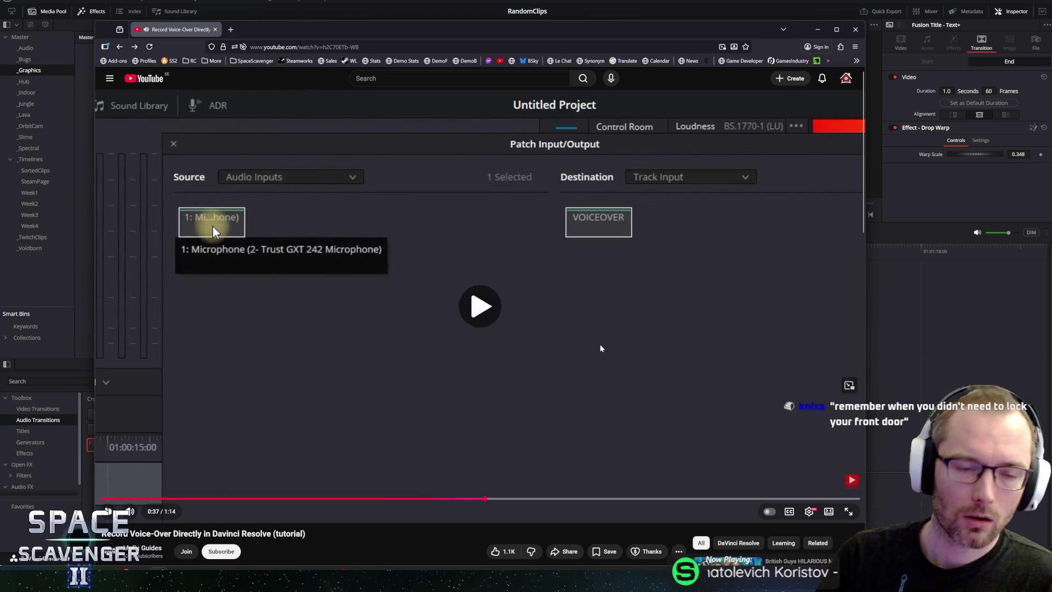
key("j")
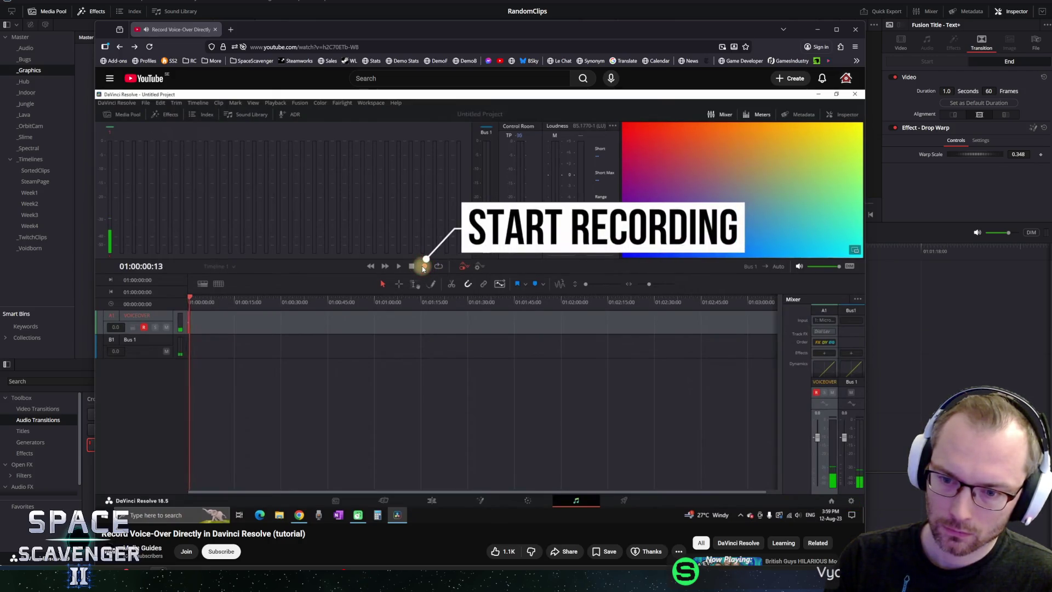
left_click(382, 269)
left_click(487, 281)
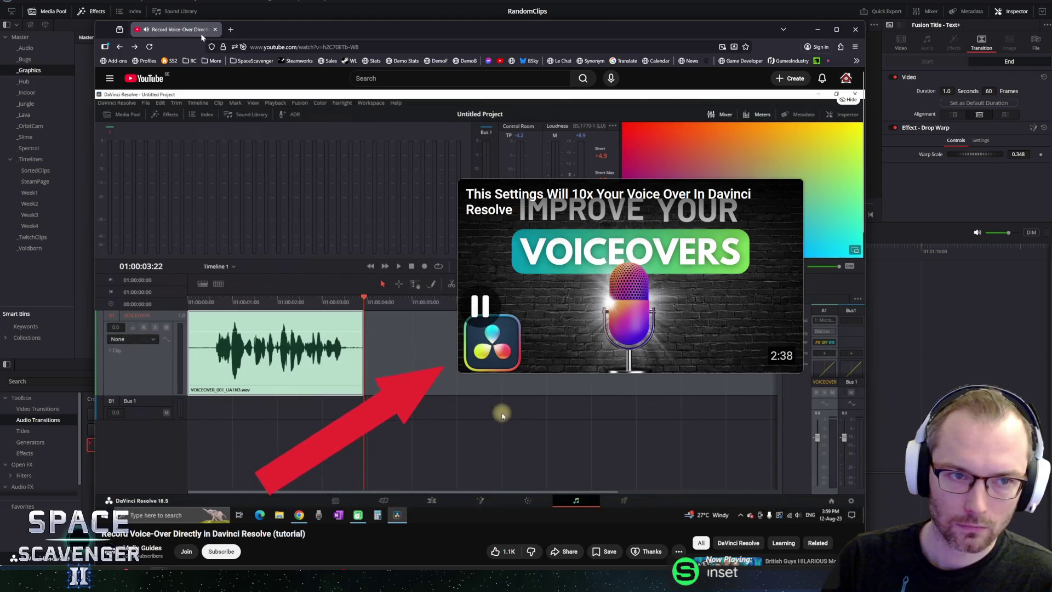
key("alt+Tab")
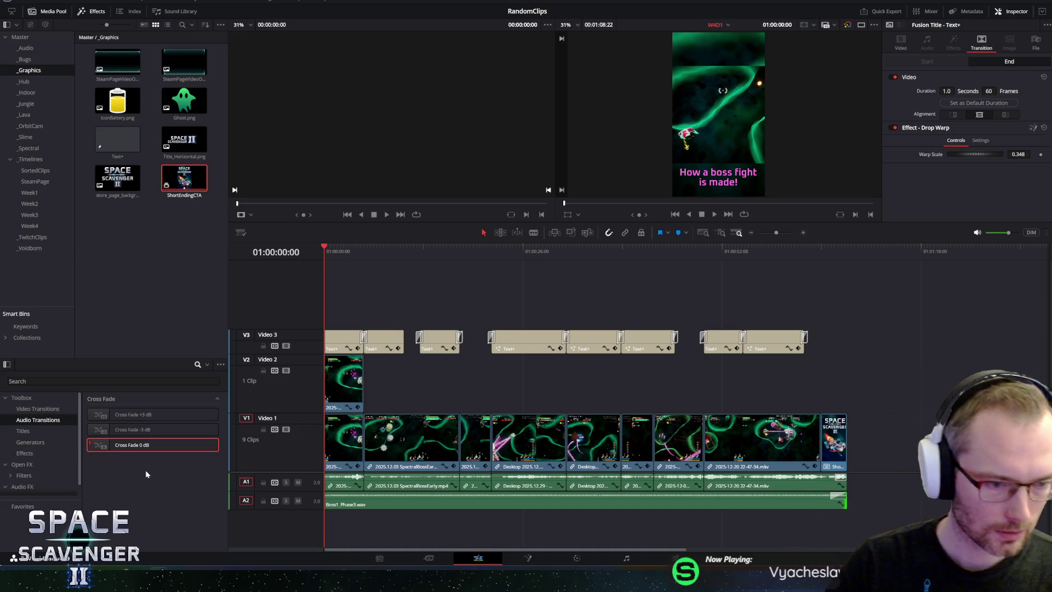
Step: On the Fairlight page, add a mono audio track and rename it Voice
left_click(626, 557)
right_click(57, 265)
mouse_move(81, 272)
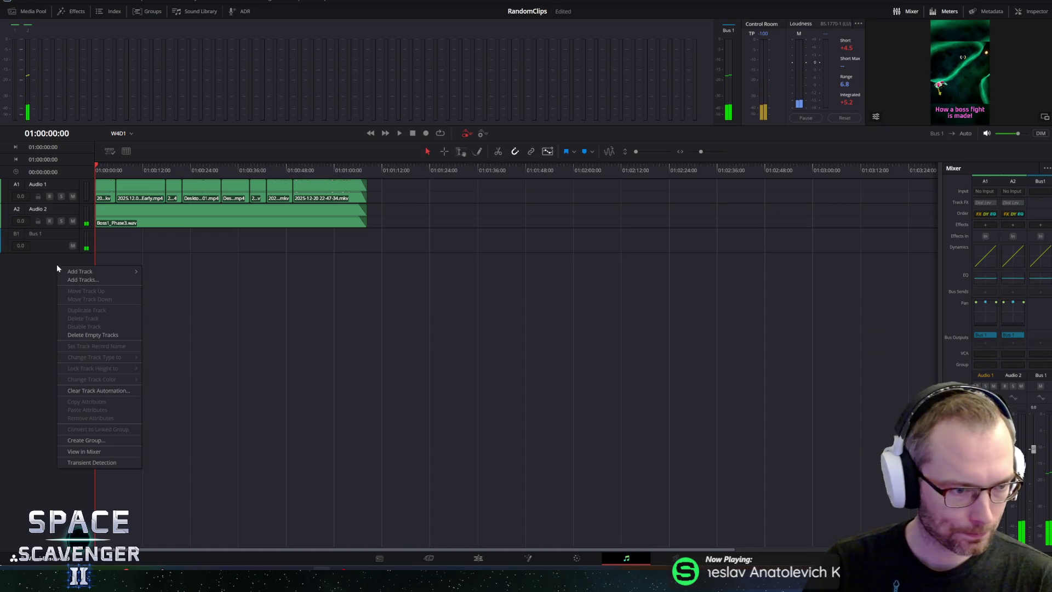
left_click(171, 271)
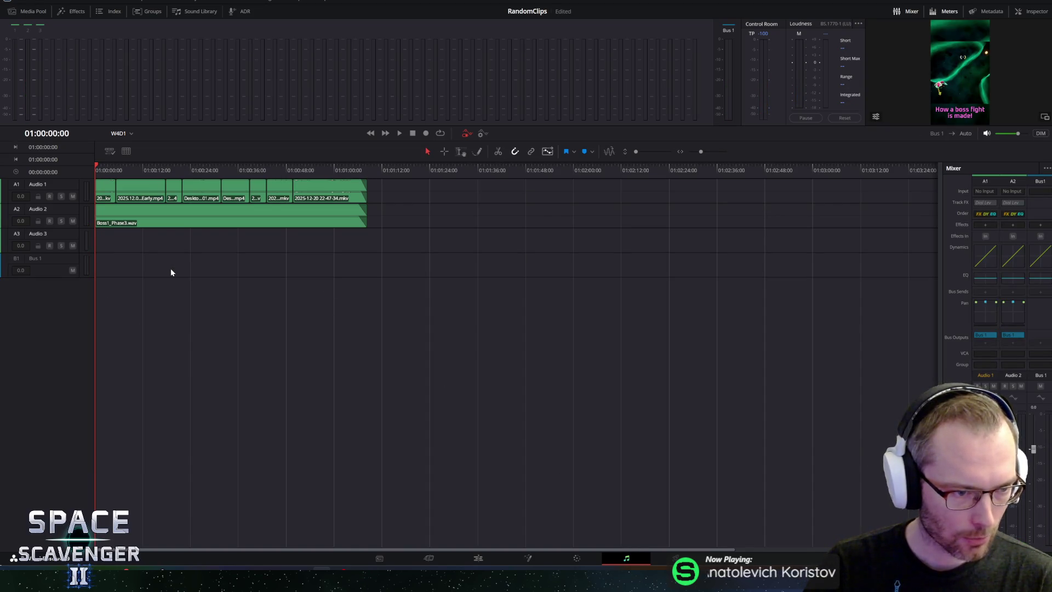
double_click(45, 234)
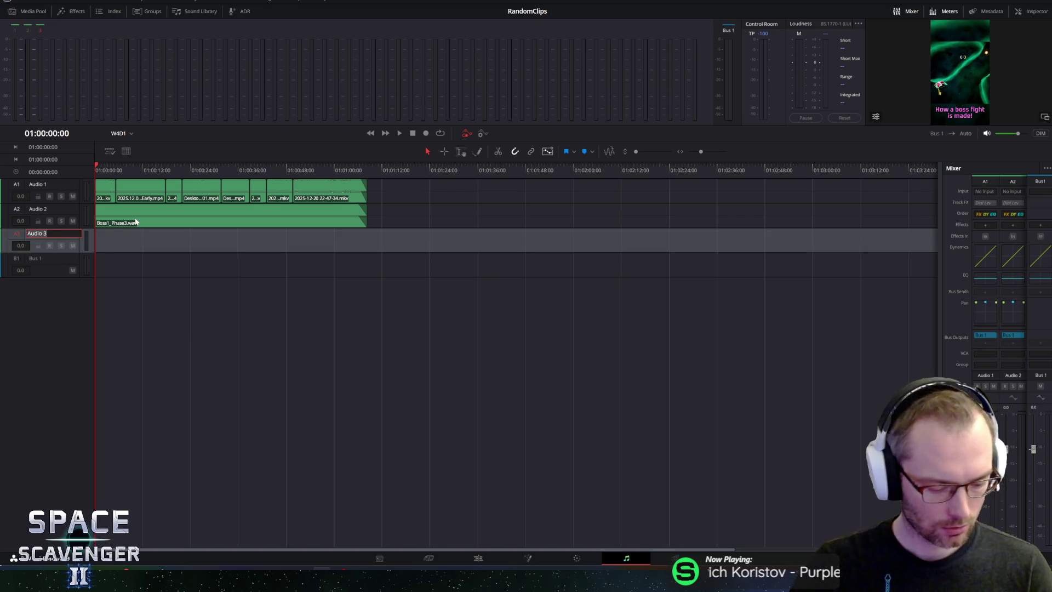
key("Return")
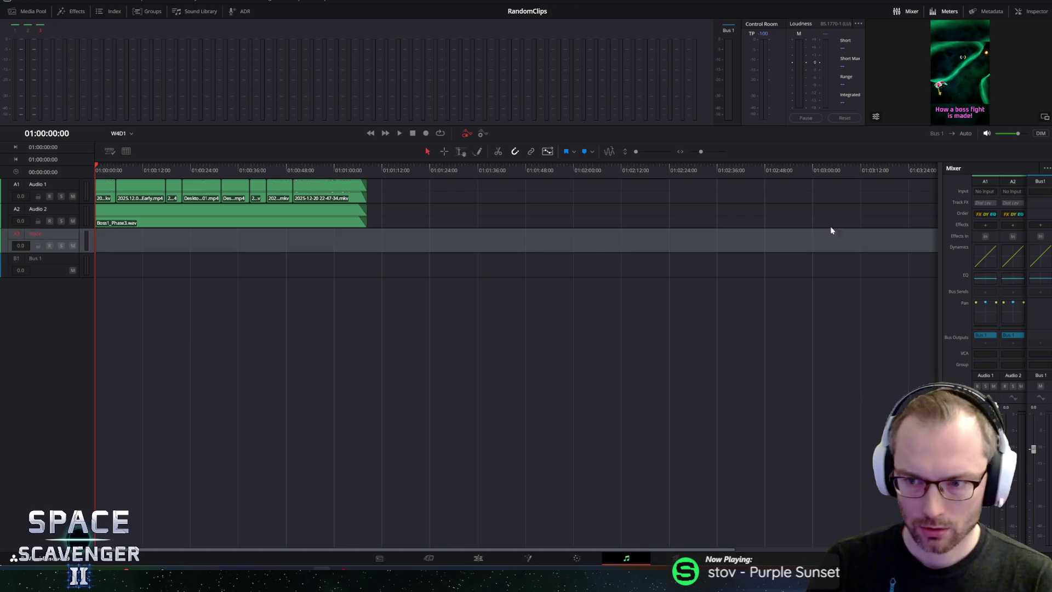
Step: In Patch Input/Output, choose only the Voice track as the destination
left_click(975, 192)
left_click(990, 215)
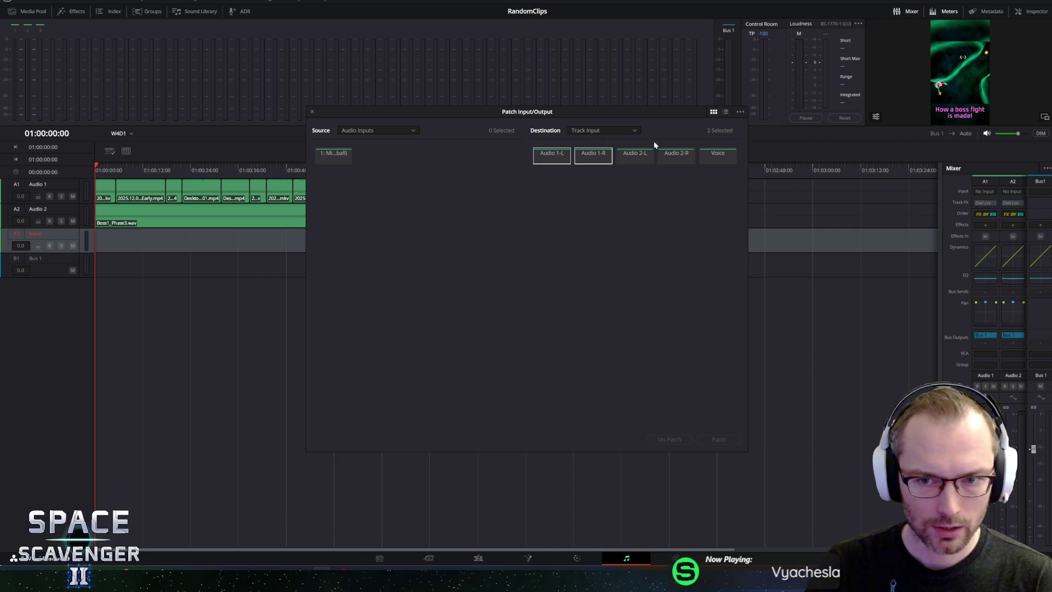
left_click(603, 130)
left_click(716, 155)
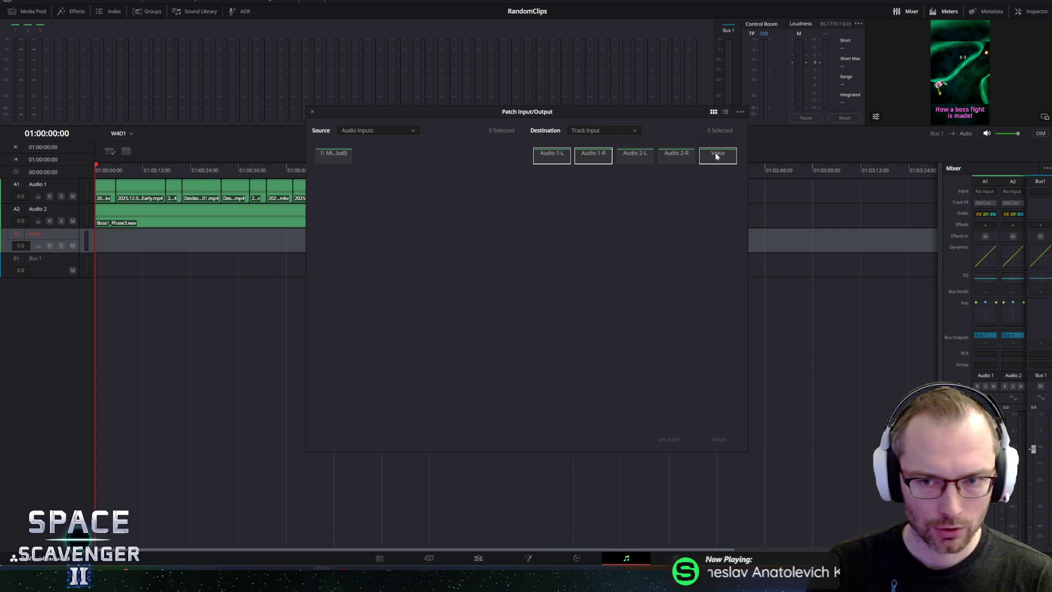
left_click(593, 153)
left_click(718, 155)
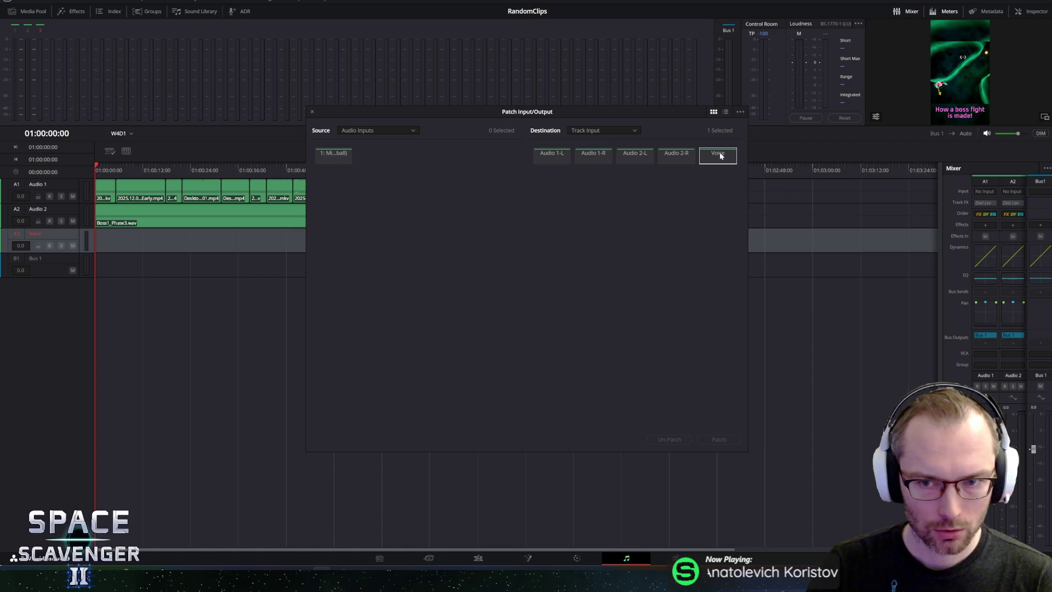
left_click(719, 152)
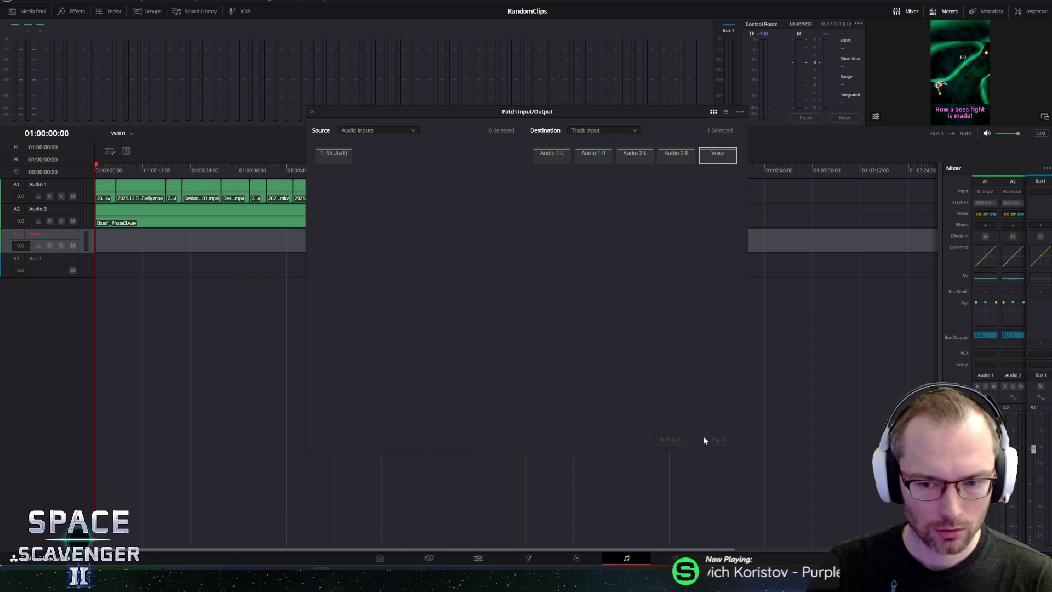
left_click_drag(543, 110, 529, 164)
Step: Patch the first audio input to the Voice track, close the window, and arm Voice for recording
left_click(538, 207)
left_click(580, 209)
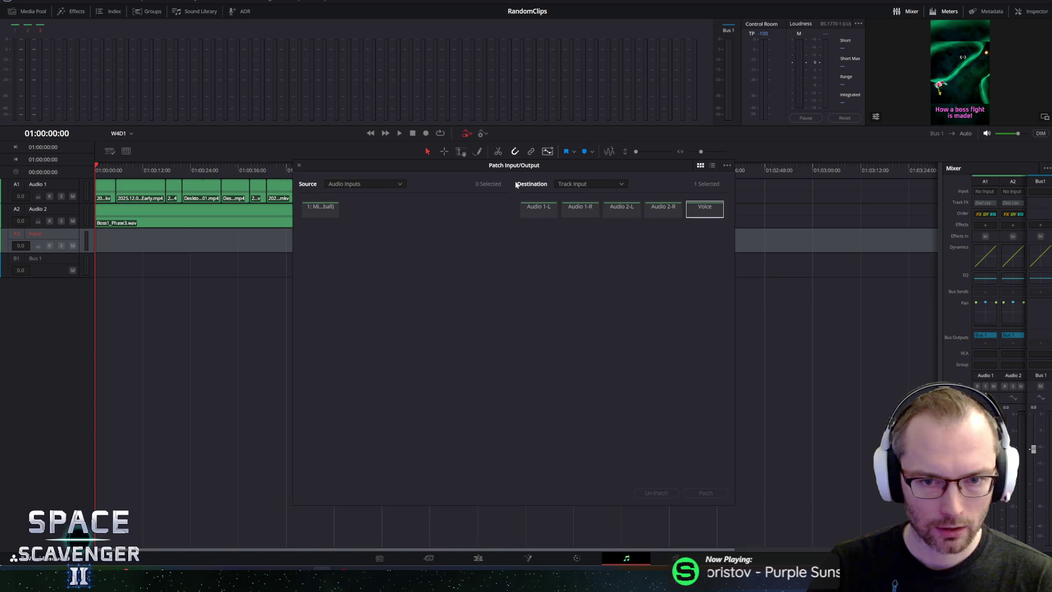
left_click(582, 212)
left_click(538, 211)
left_click(306, 212)
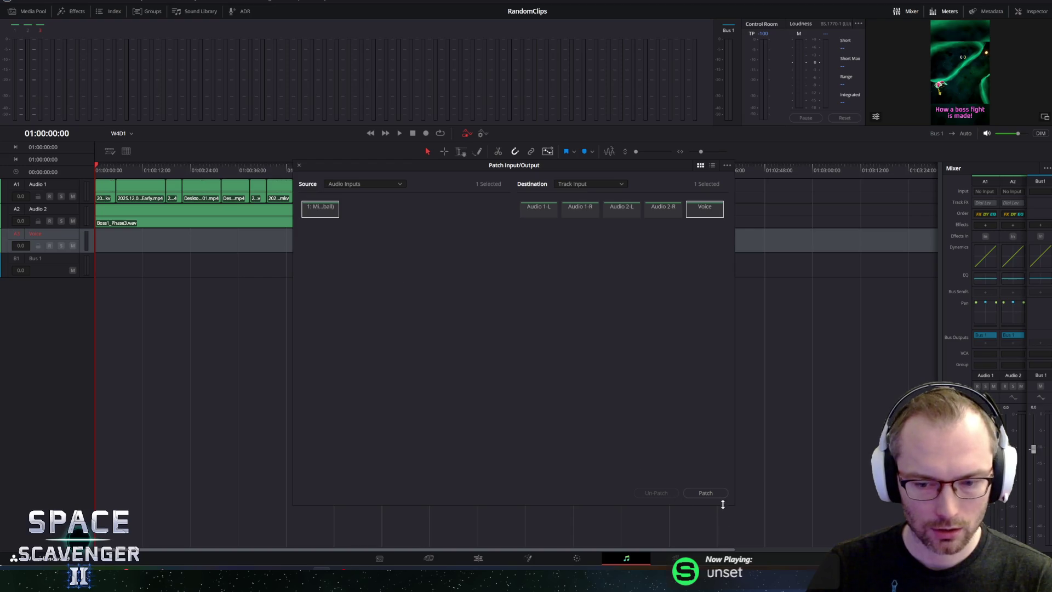
left_click(706, 493)
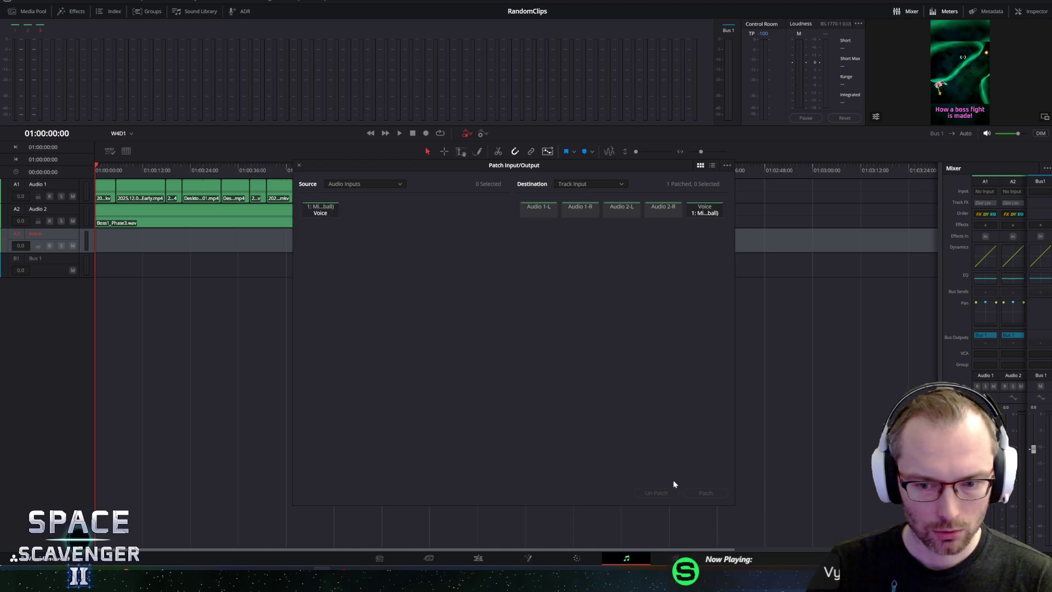
left_click(298, 166)
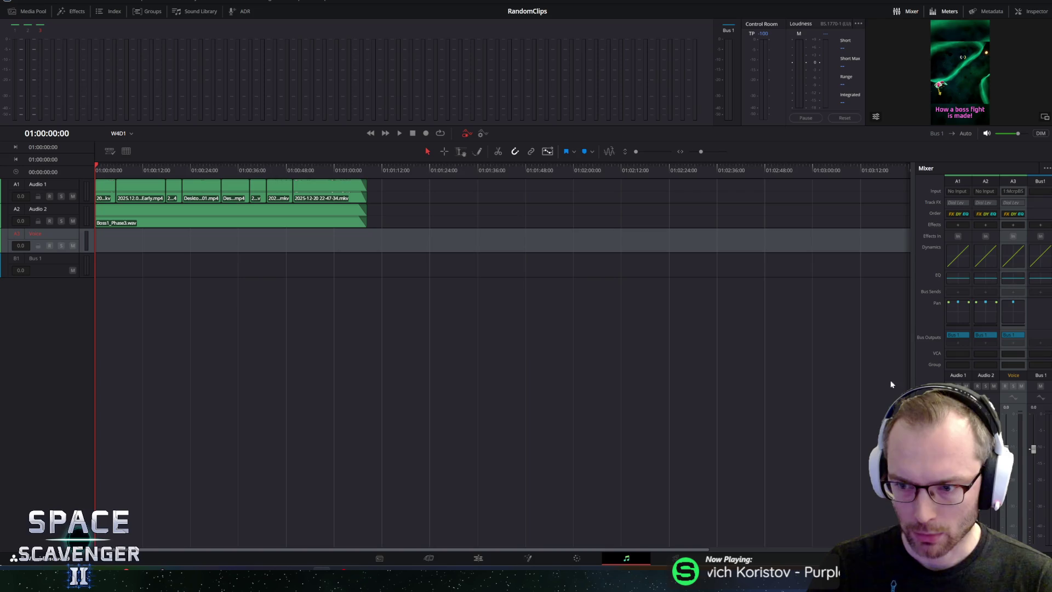
left_click(1004, 386)
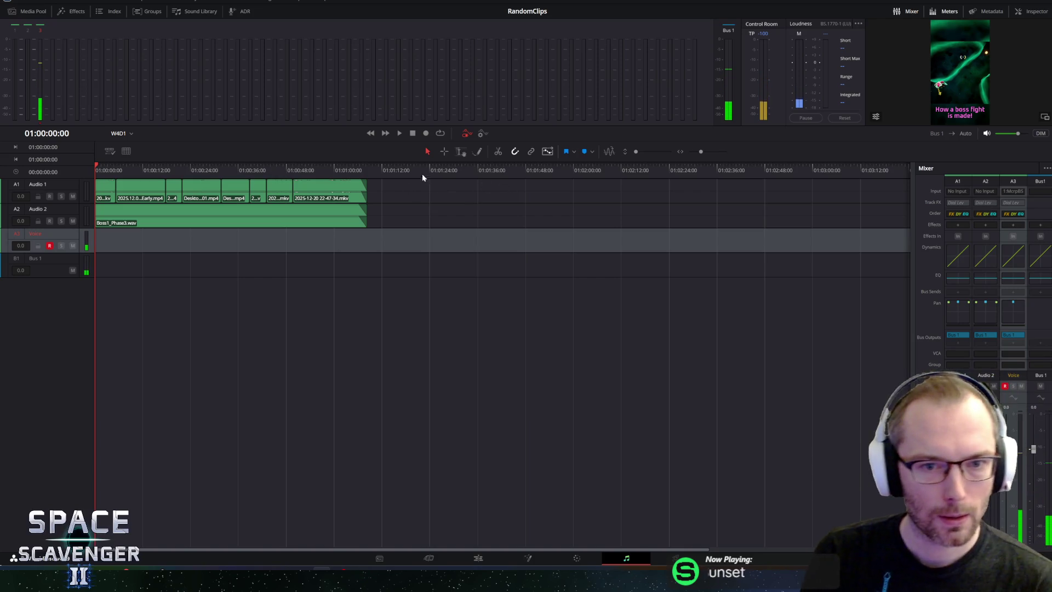
Step: Record a short voice-over take onto the Voice track and return to the Edit page
left_click(425, 133)
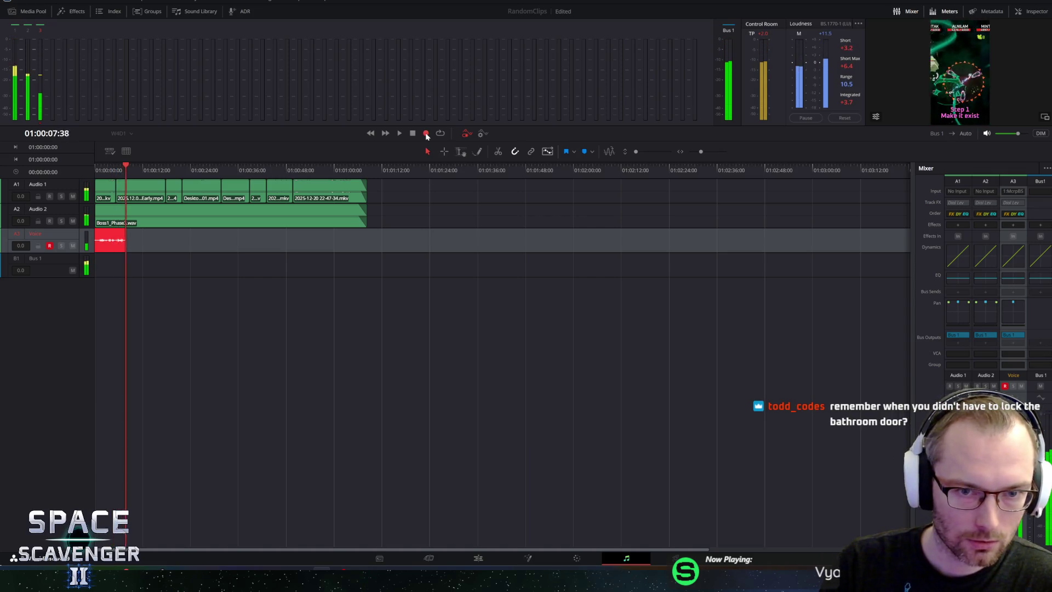
left_click(412, 134)
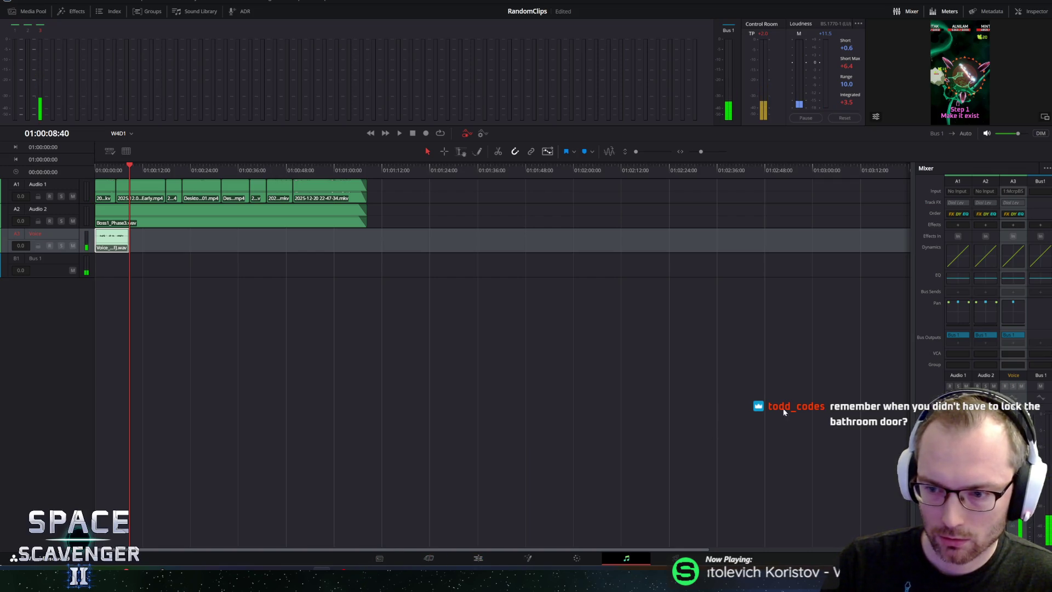
left_click(477, 559)
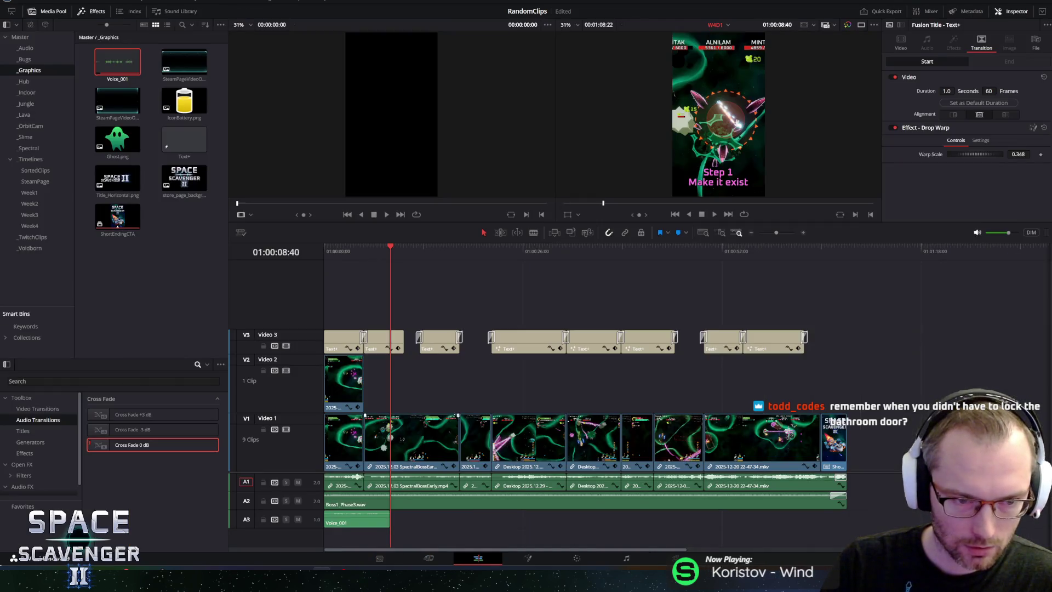
Step: Select Voice_001 and play the timeline from the start to hear it
left_click(358, 522)
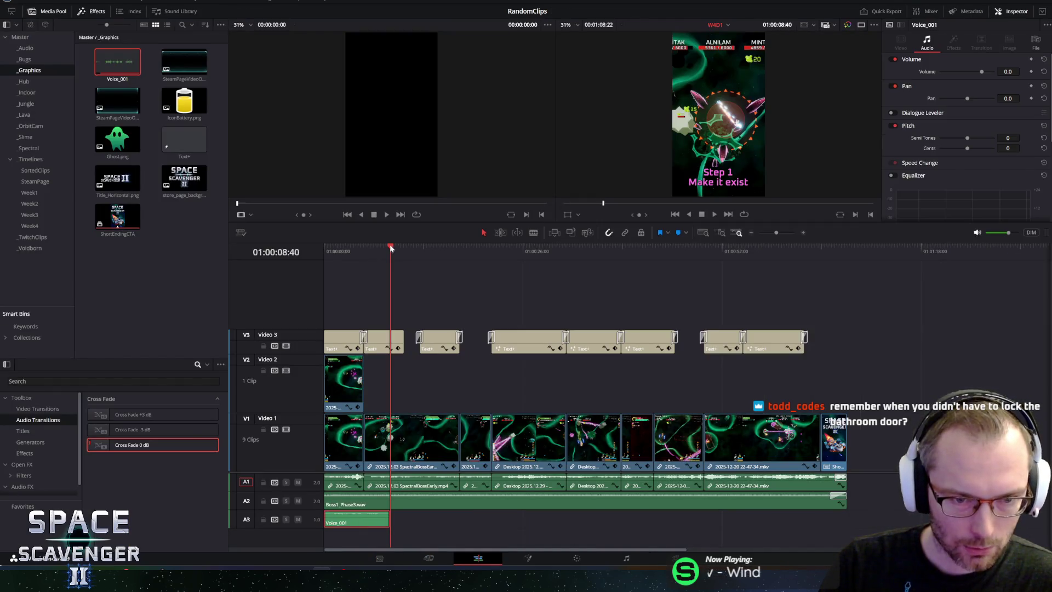
key("Home")
key("space")
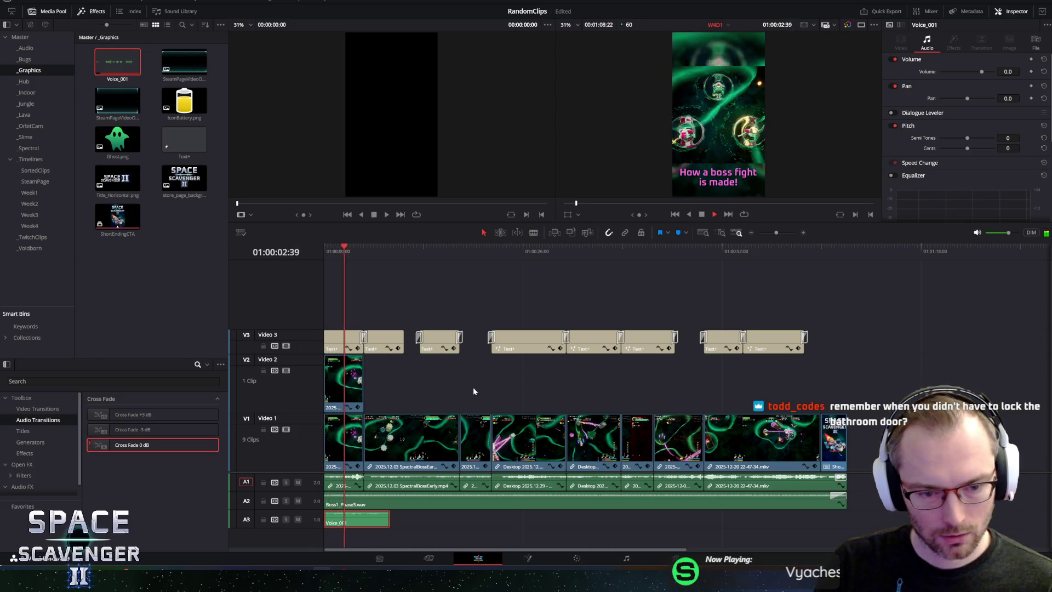
key("space")
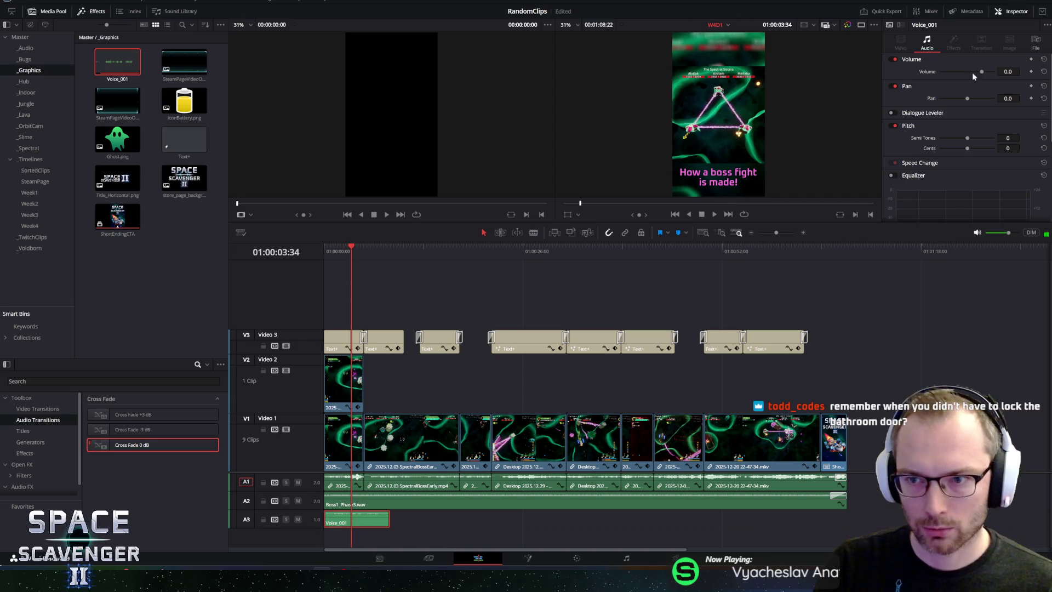
Step: Raise Voice_001's Volume to 20.0, replay, and go back to the Fairlight page
left_click_drag(982, 72, 990, 72)
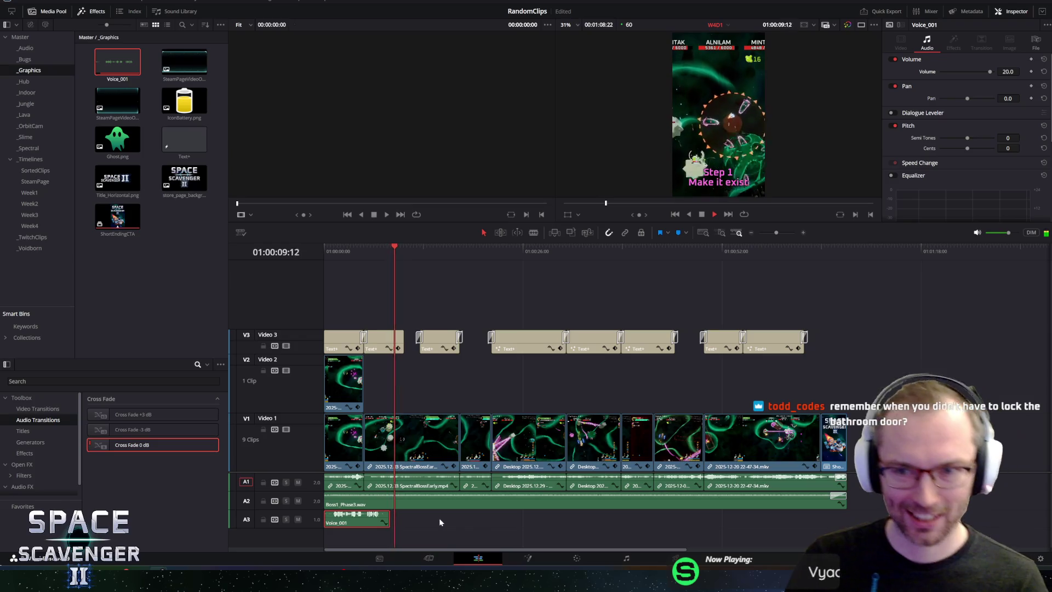
left_click(703, 214)
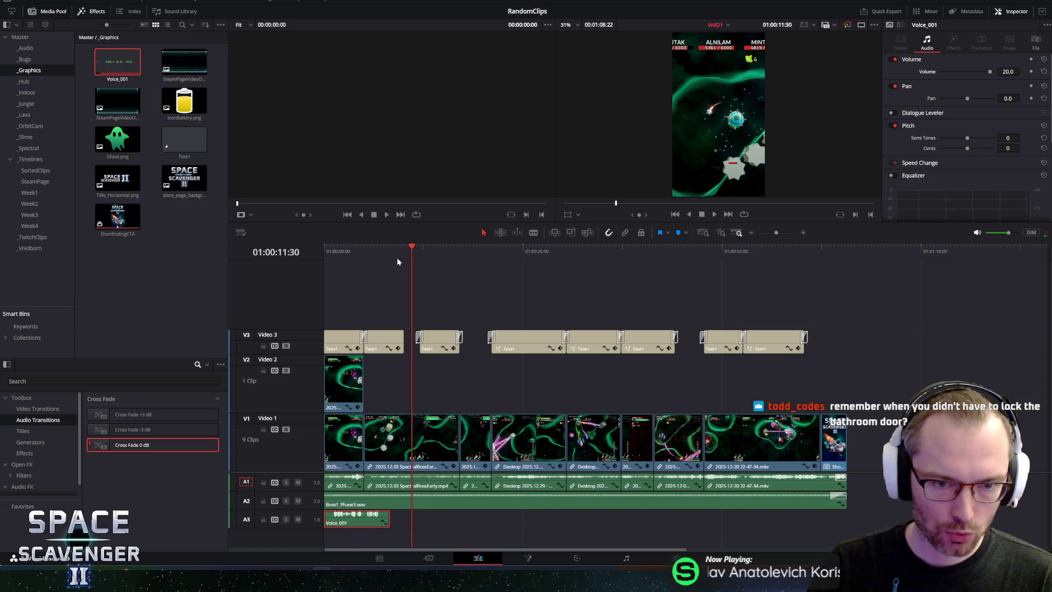
left_click_drag(441, 222, 442, 239)
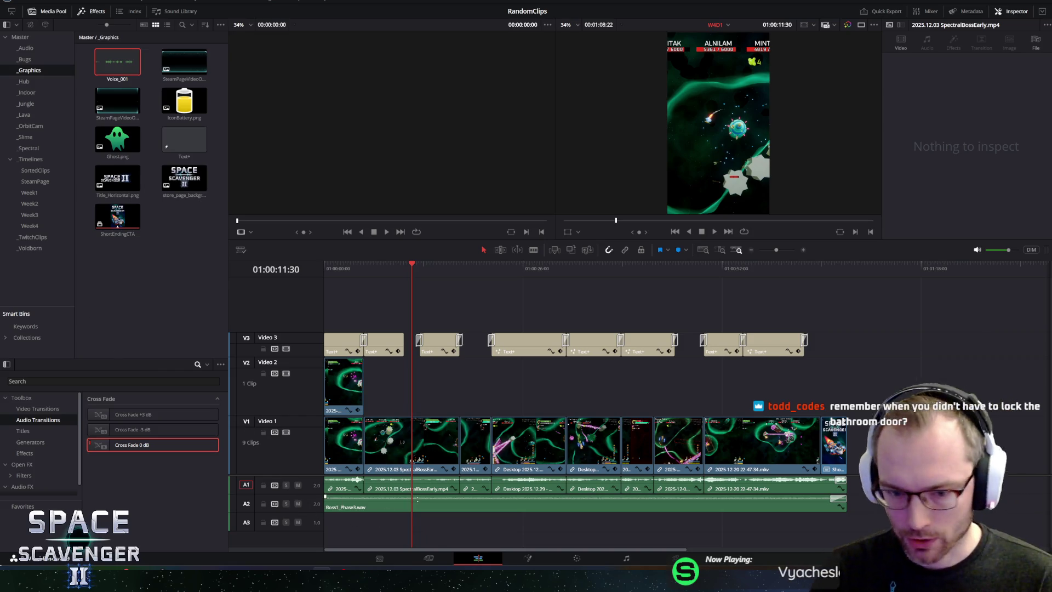
left_click(626, 558)
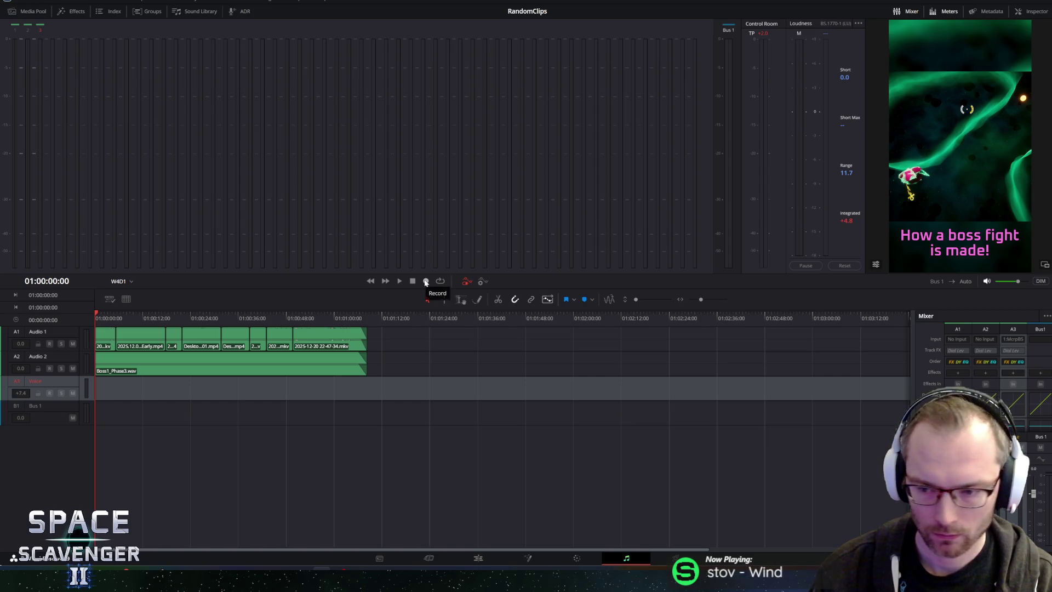
Step: Start a new voice-over take, then play the W4D1 timeline from its beginning
left_click(426, 281)
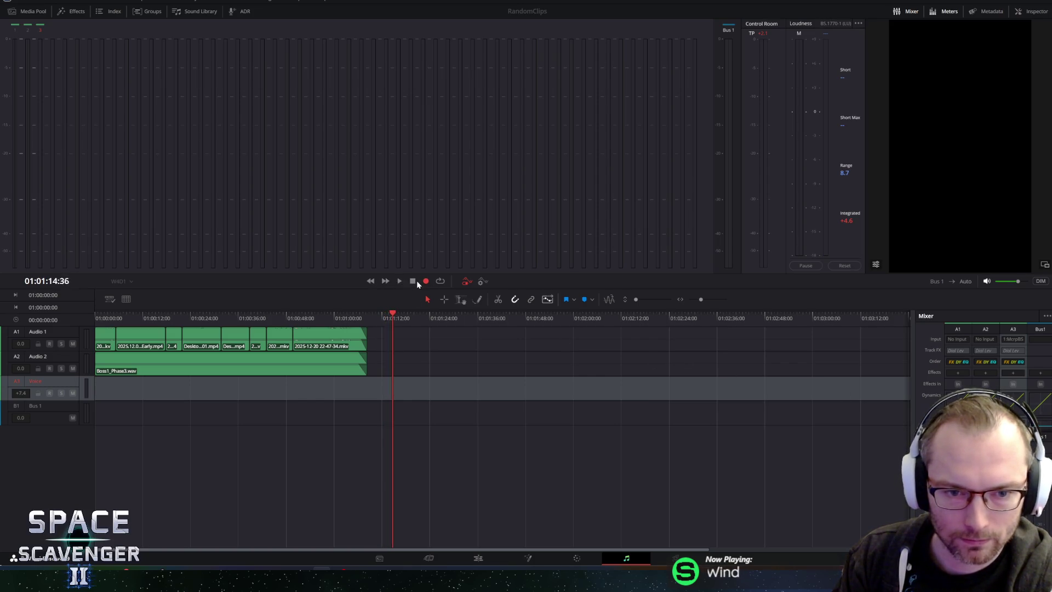
left_click_drag(263, 318, 73, 319)
key("space")
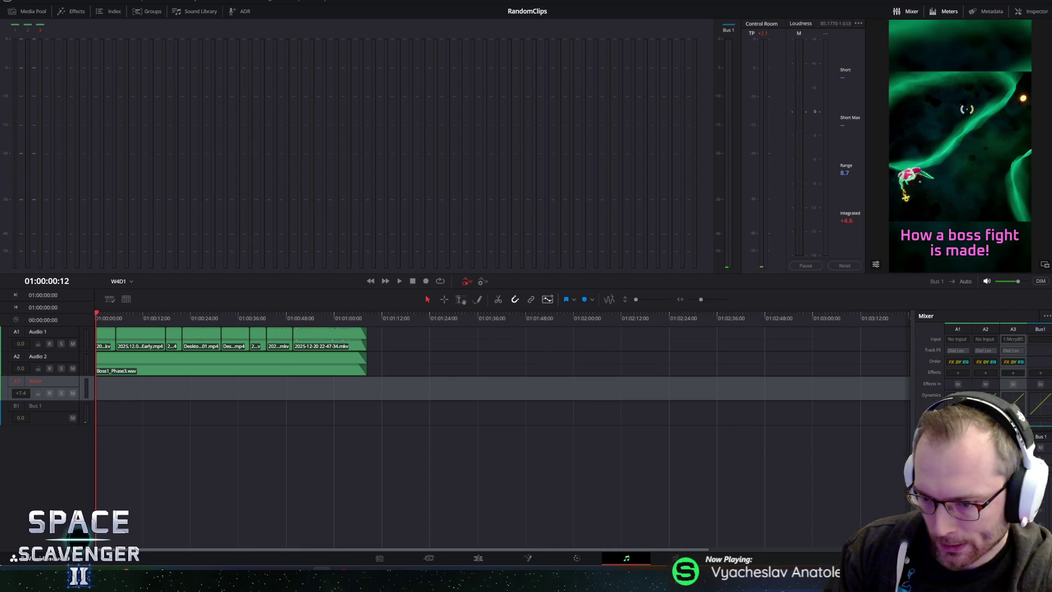
Step: Arm the Voice track for recording, save the project and start a new voice-over take
left_click(50, 393)
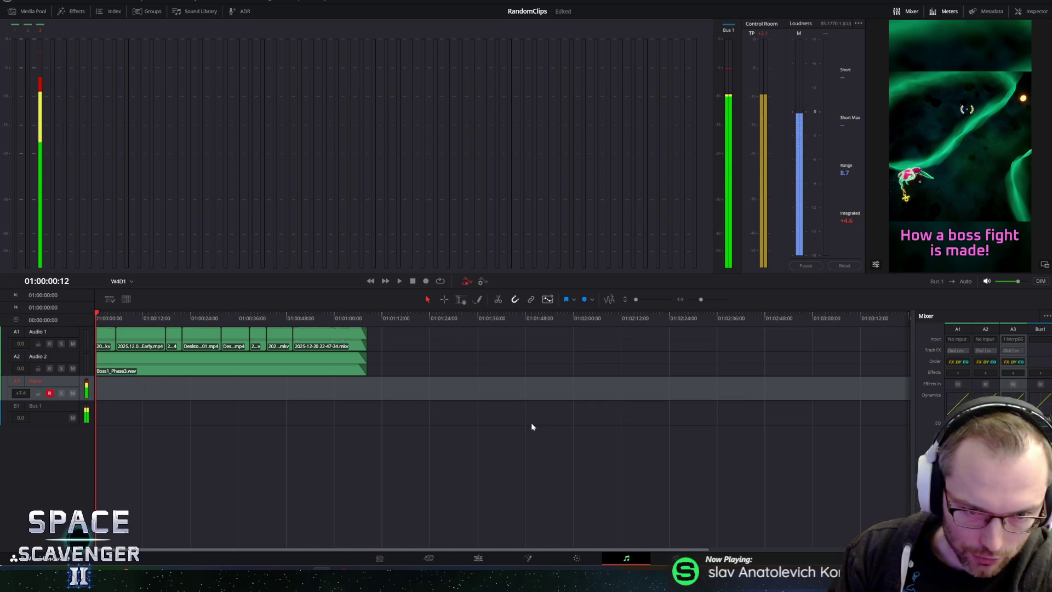
key("ctrl+s")
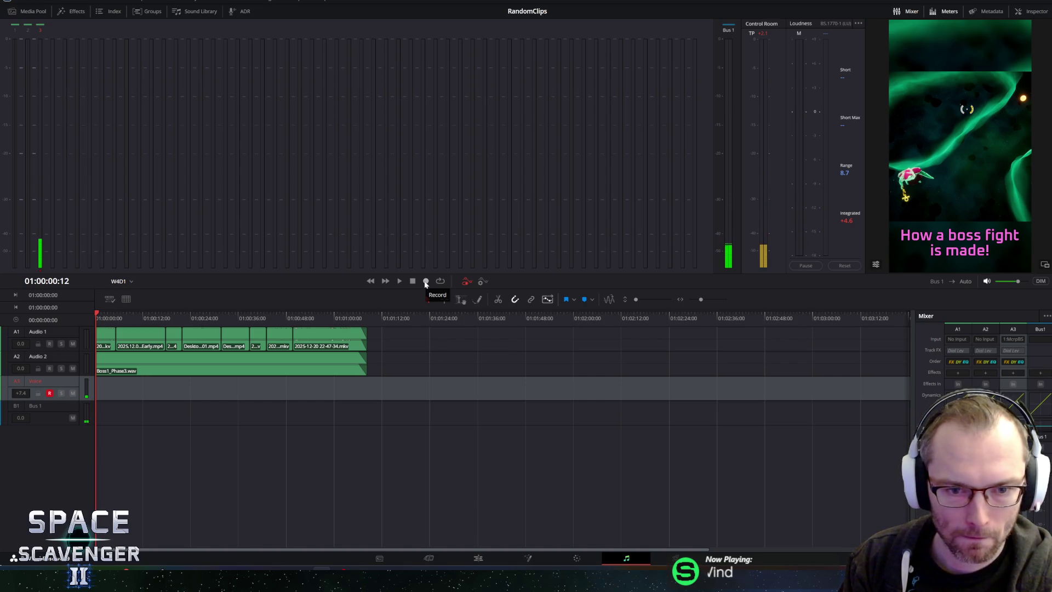
left_click(426, 282)
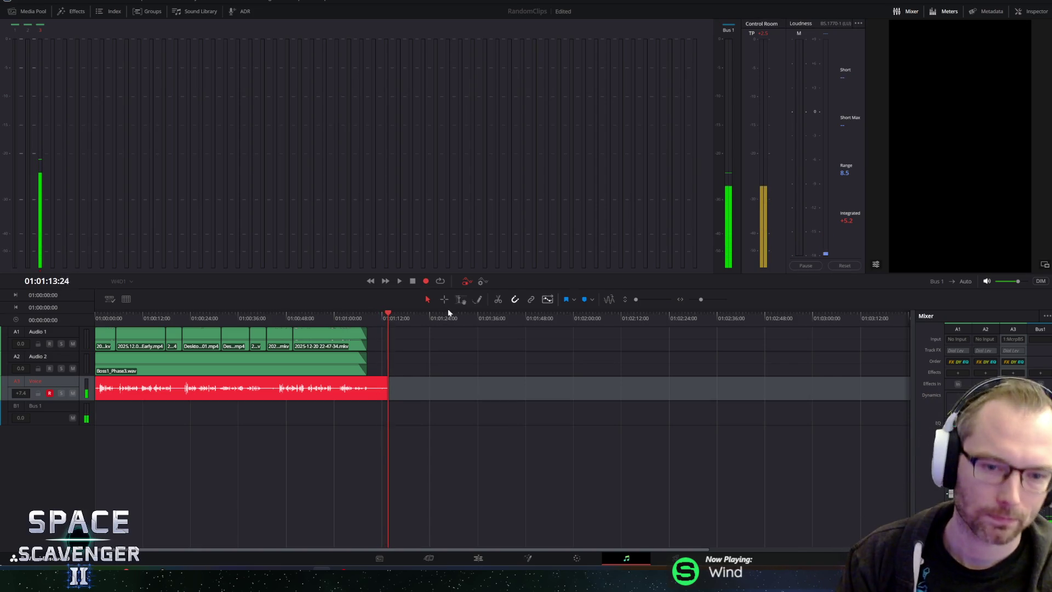
Step: Stop the Voice_002 take, save the project, replay it from the start and return to the Edit page
left_click(426, 282)
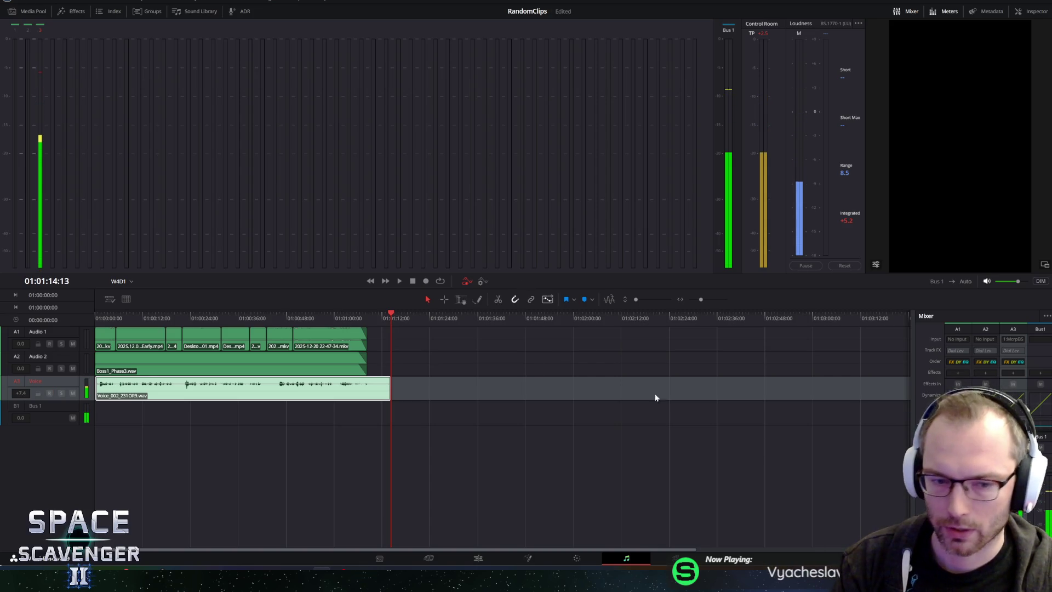
key("ctrl+s")
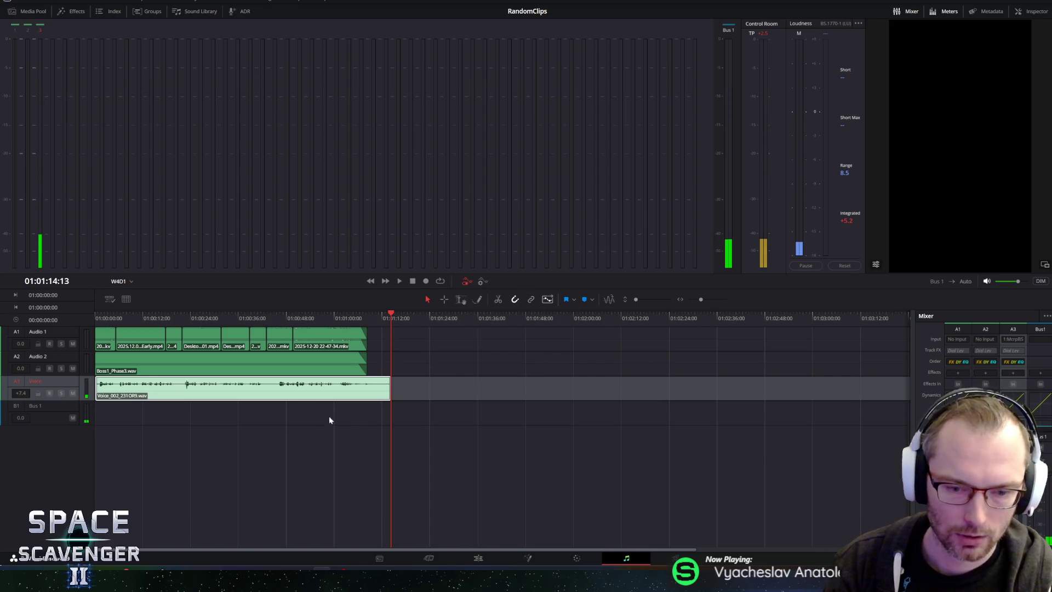
left_click(339, 319)
key("space")
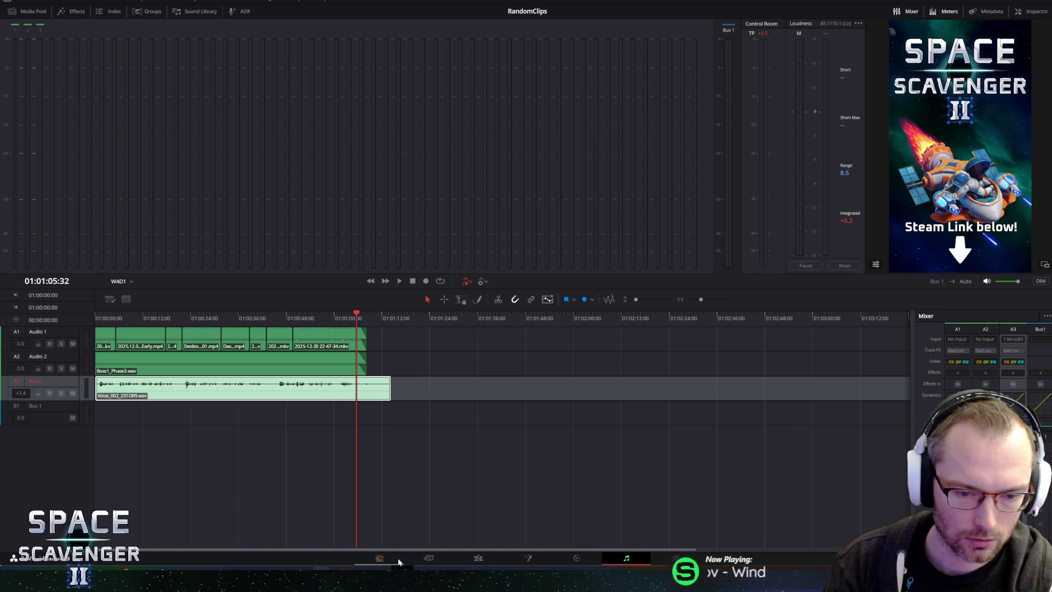
left_click(477, 558)
Step: Nudge the voice-over clip slightly later and play and scrub the short to check it against the cards
key("Home")
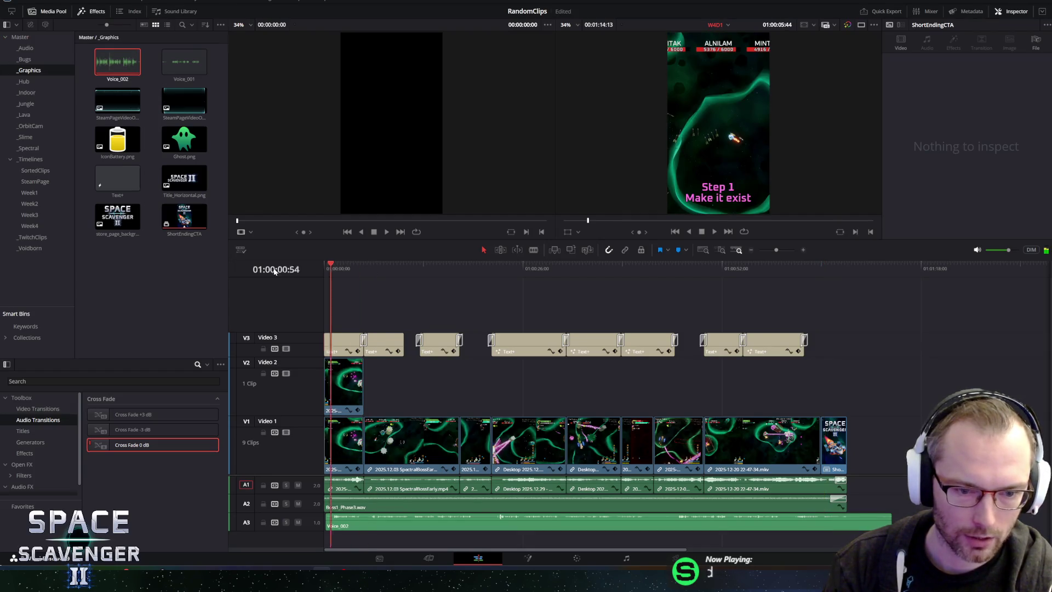
left_click_drag(371, 526, 367, 528)
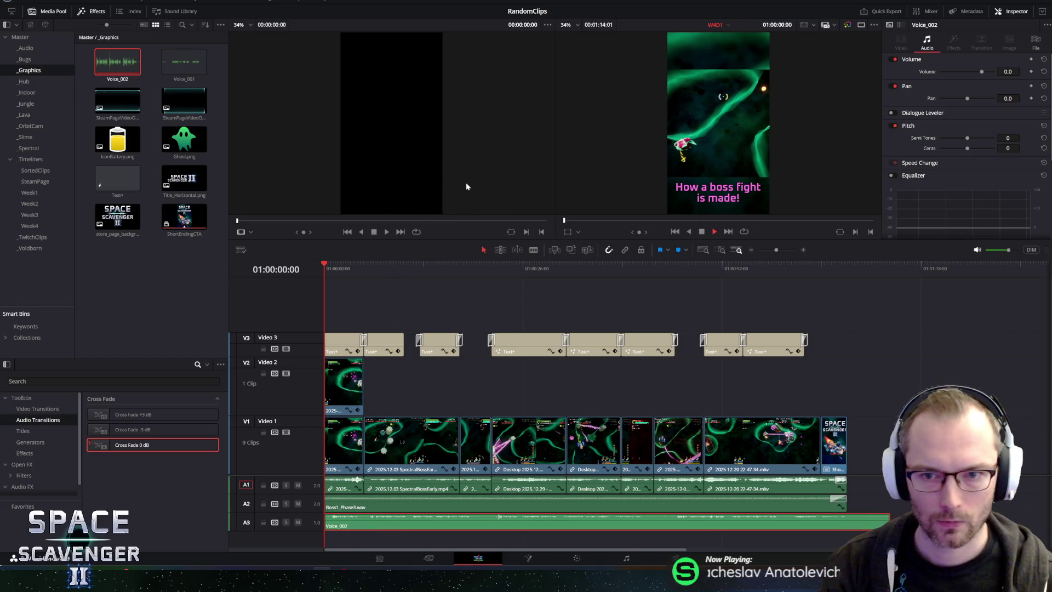
key("space")
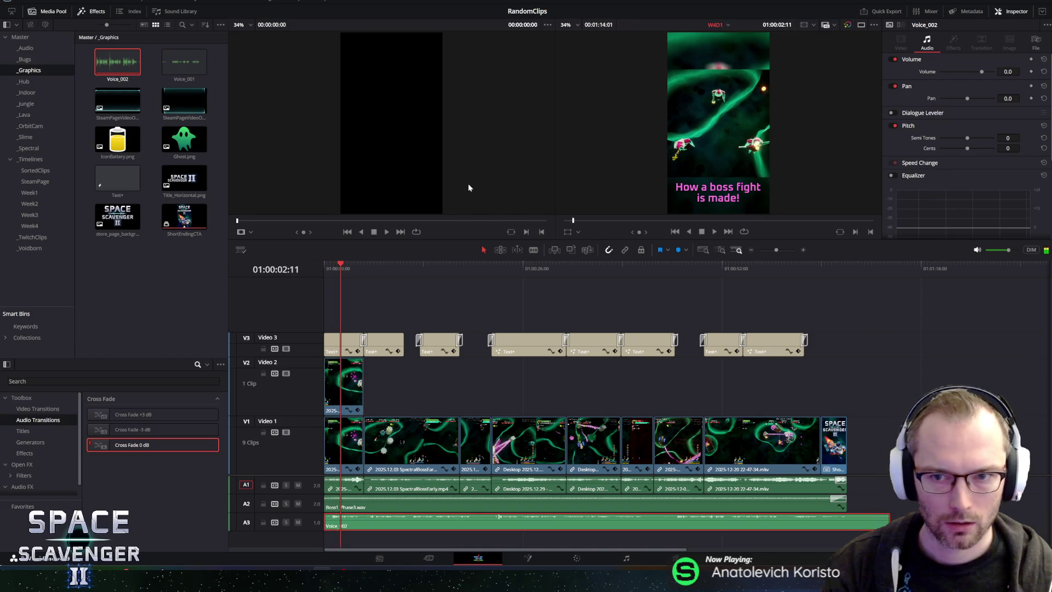
key("space")
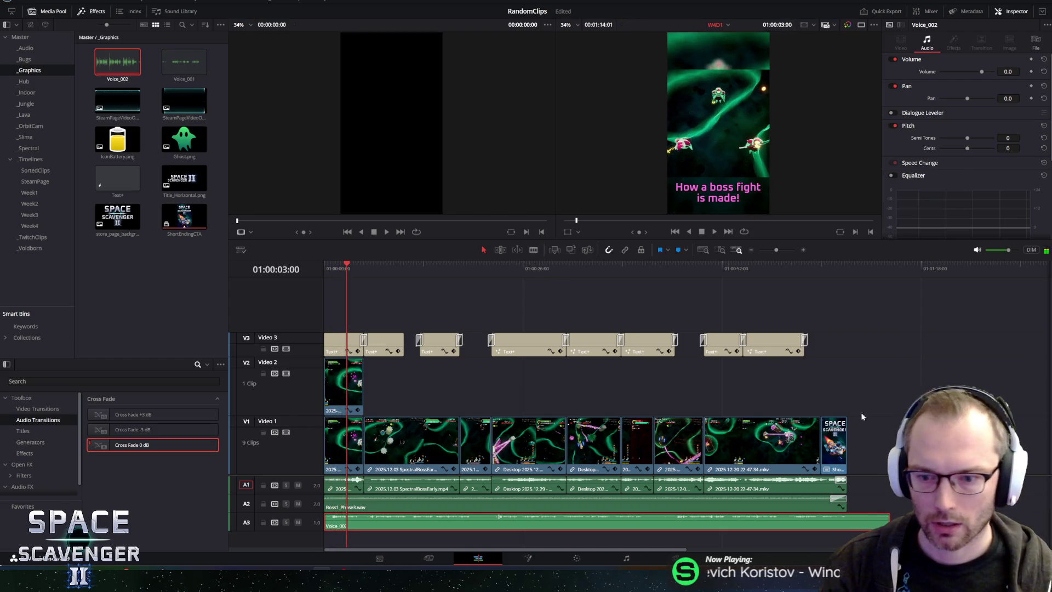
left_click_drag(765, 266, 643, 282)
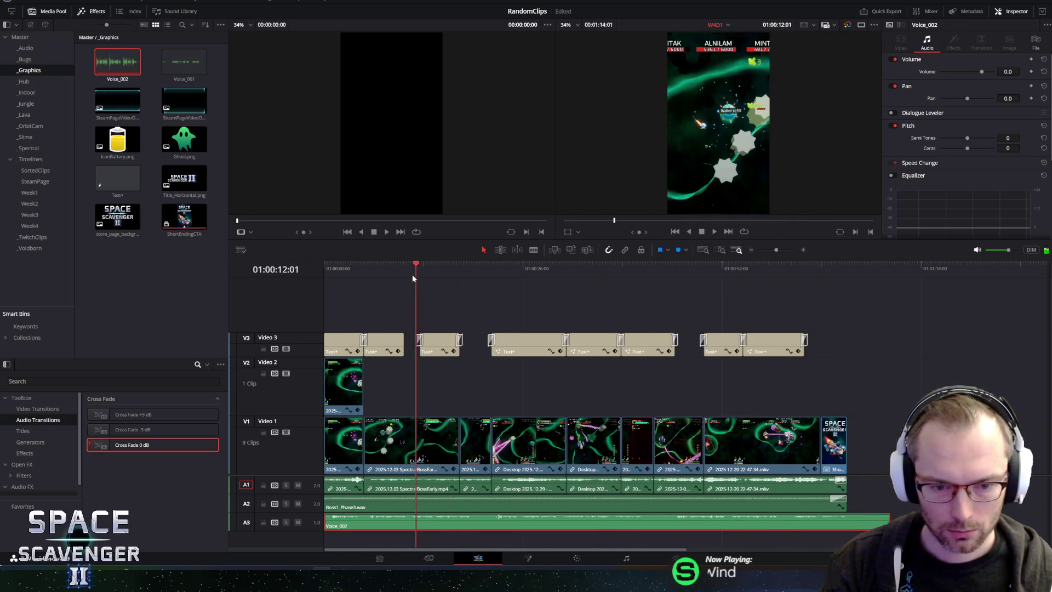
left_click_drag(643, 281, 311, 271)
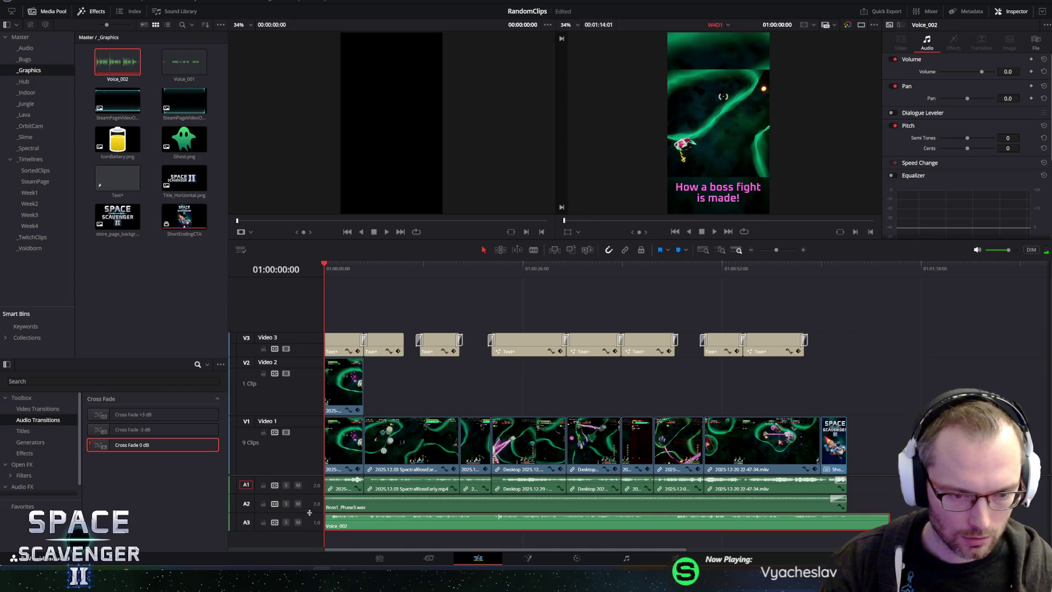
Step: Shrink track A2, make the Voice track taller to show its waveform, and begin trimming the clip's start
left_click_drag(285, 512, 312, 490)
left_click_drag(279, 523, 280, 547)
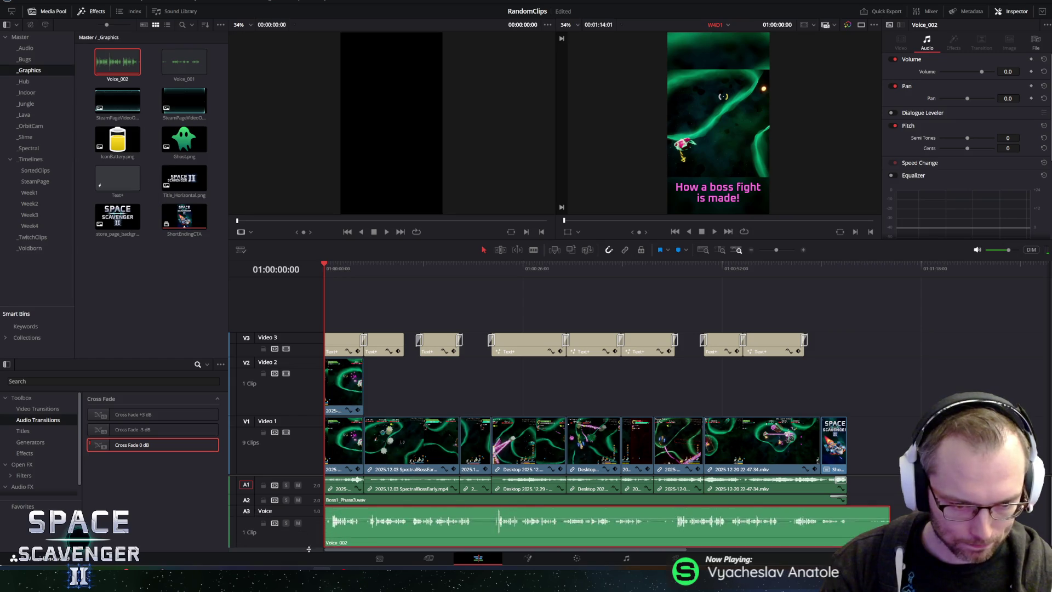
left_click_drag(336, 267, 325, 268)
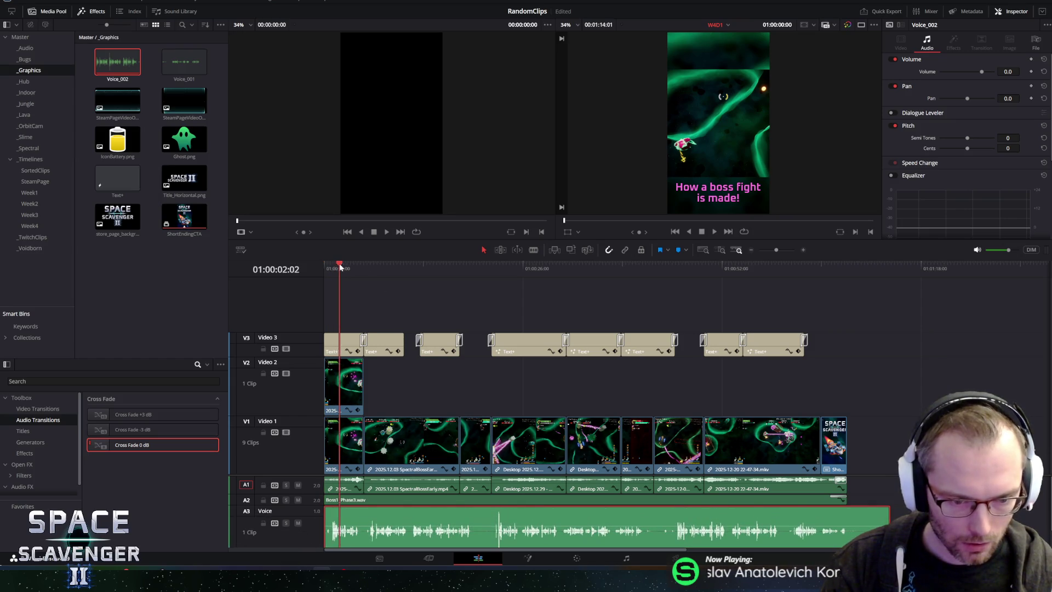
key("space")
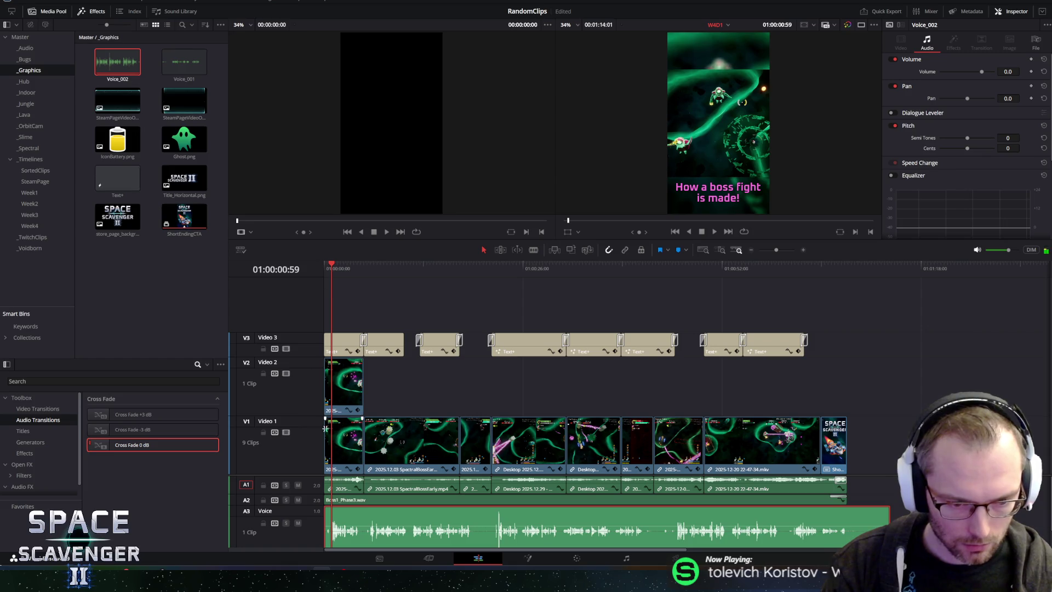
key("Escape")
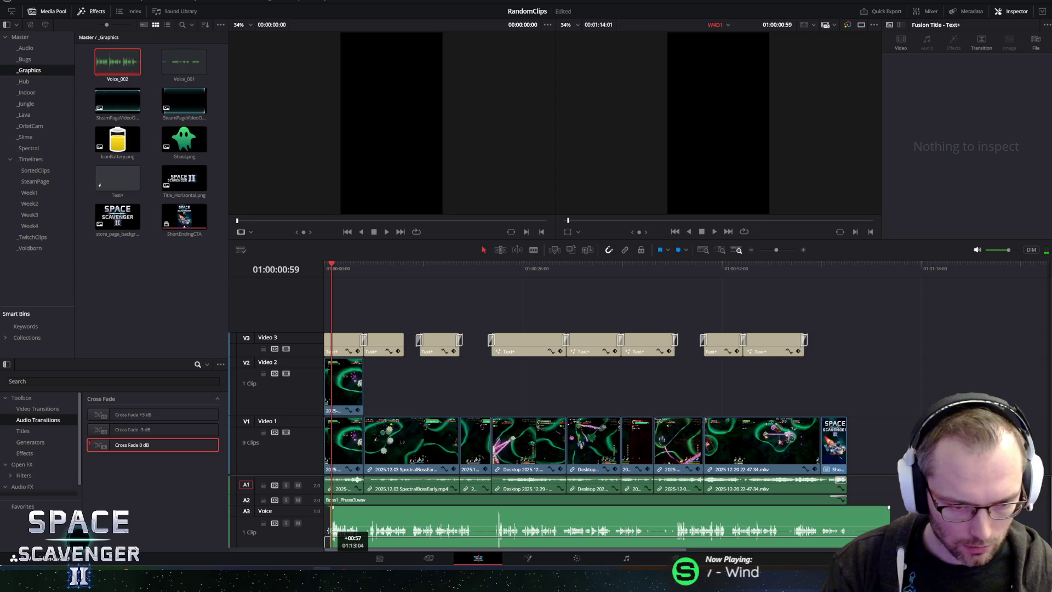
left_click_drag(325, 530, 326, 530)
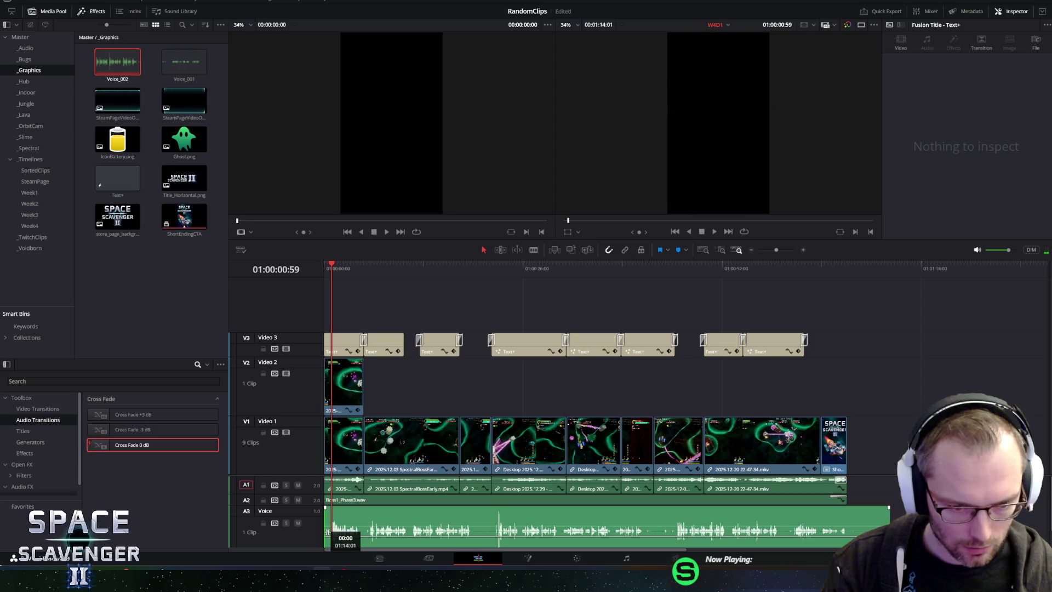
Step: On the Cut page, scrub to about seven seconds and select the V1 gameplay clip and the audio clip below
left_click(429, 557)
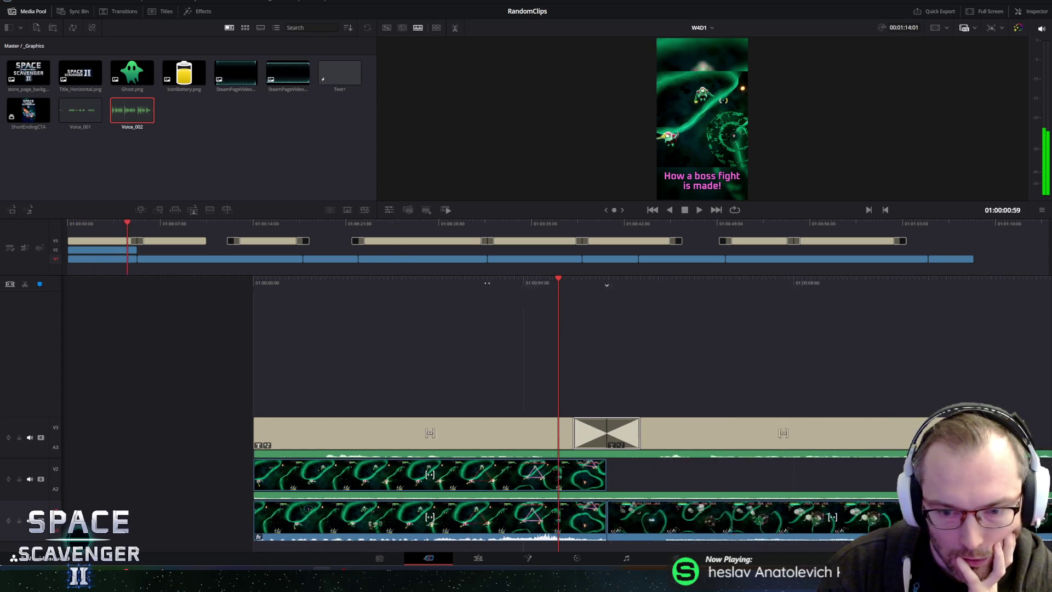
left_click_drag(776, 289, 343, 309)
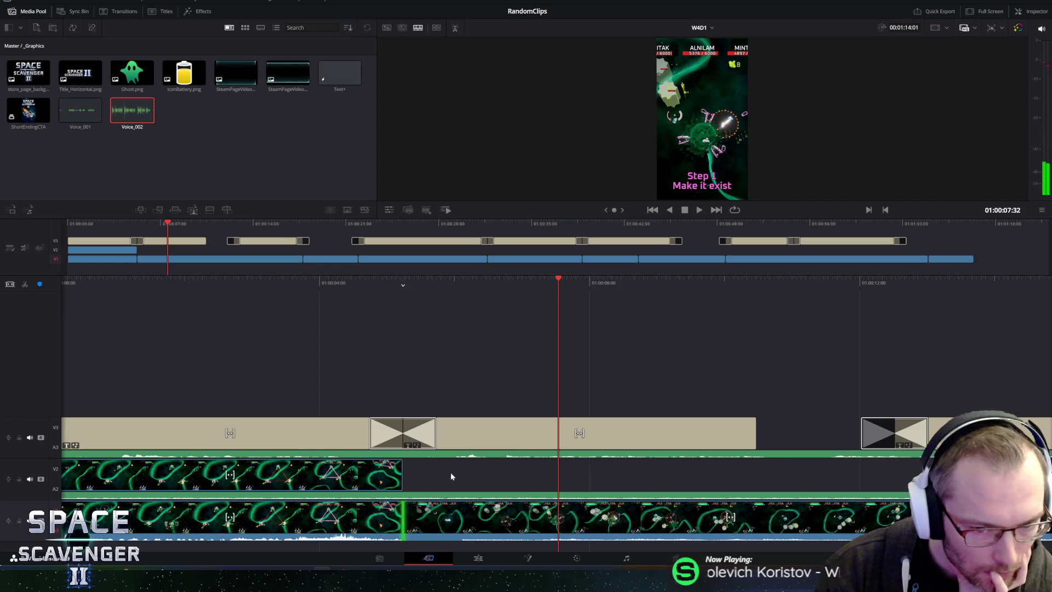
left_click(335, 510)
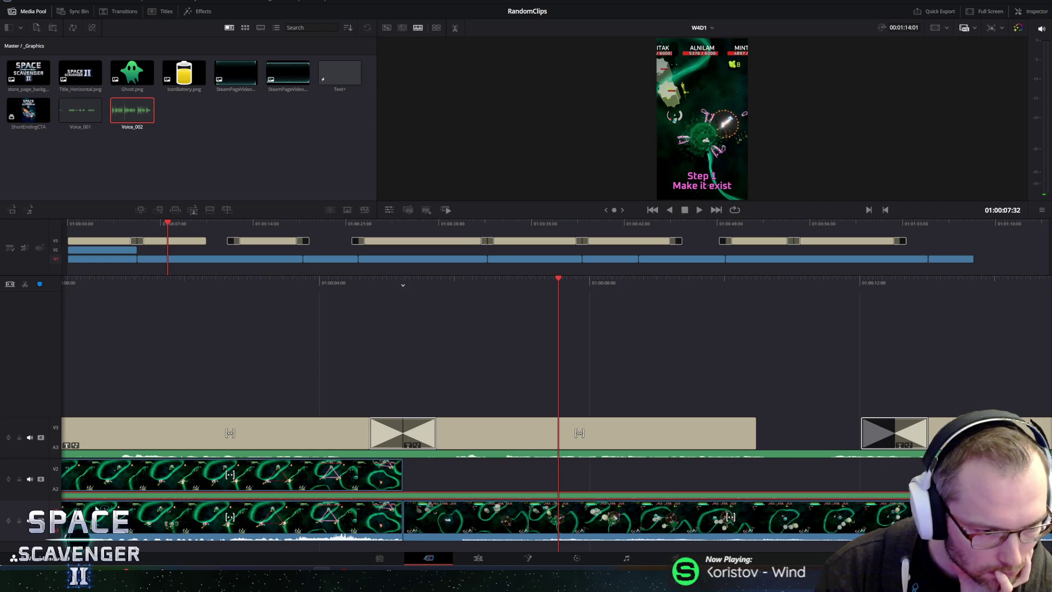
left_click(85, 457)
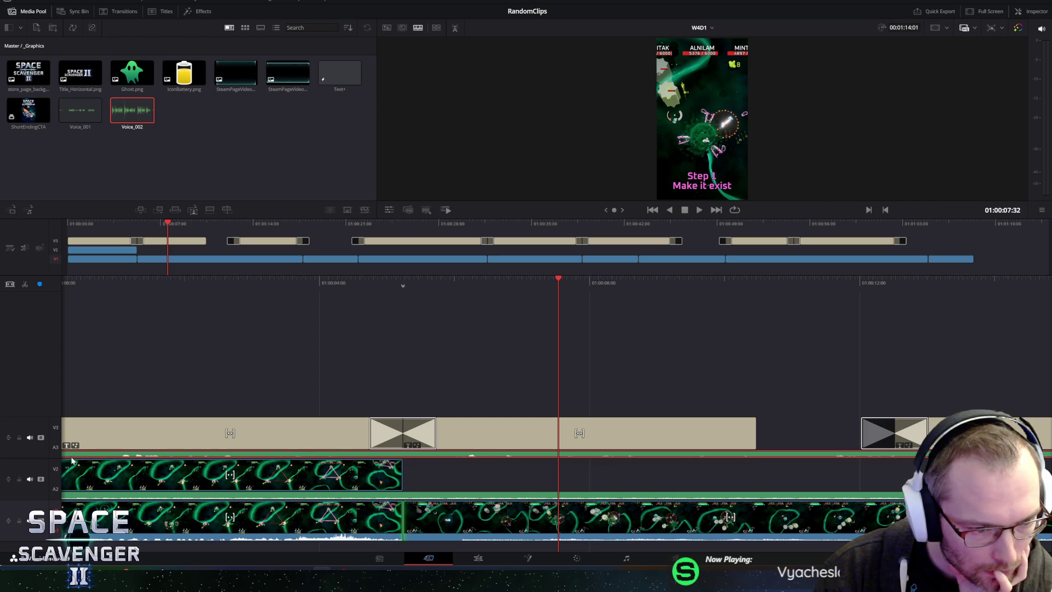
Step: Enlarge the voice-over track and play the opening, muting and unmuting the voice to compare
left_click(10, 440)
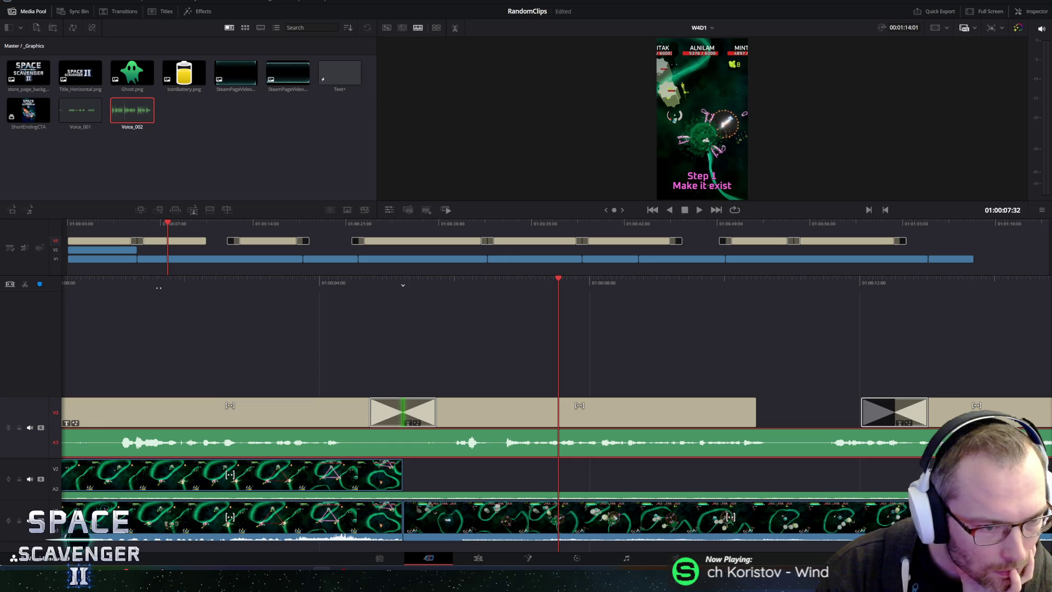
key("Home")
key("space")
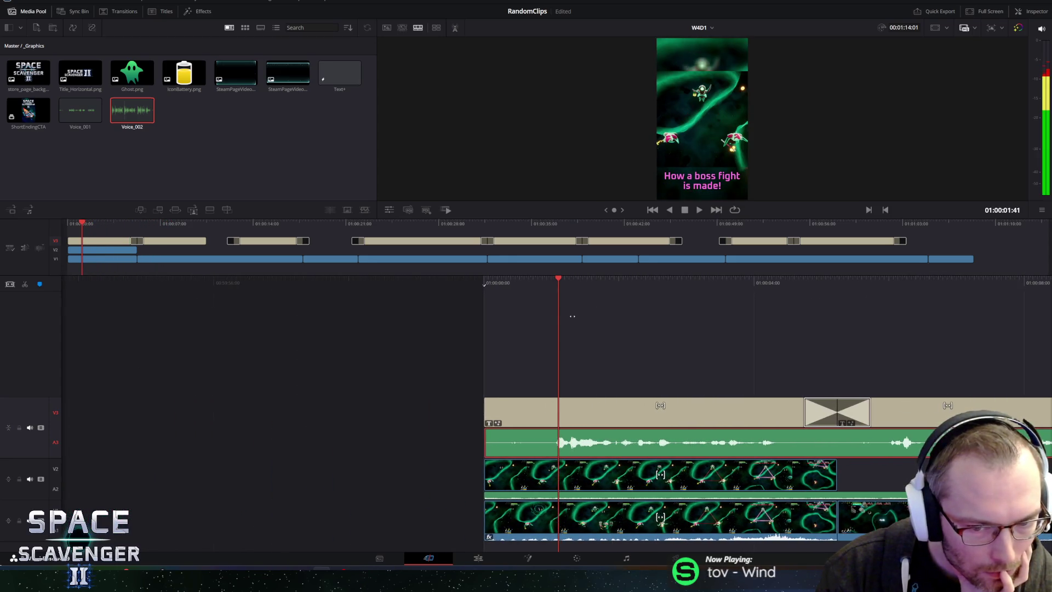
key("space")
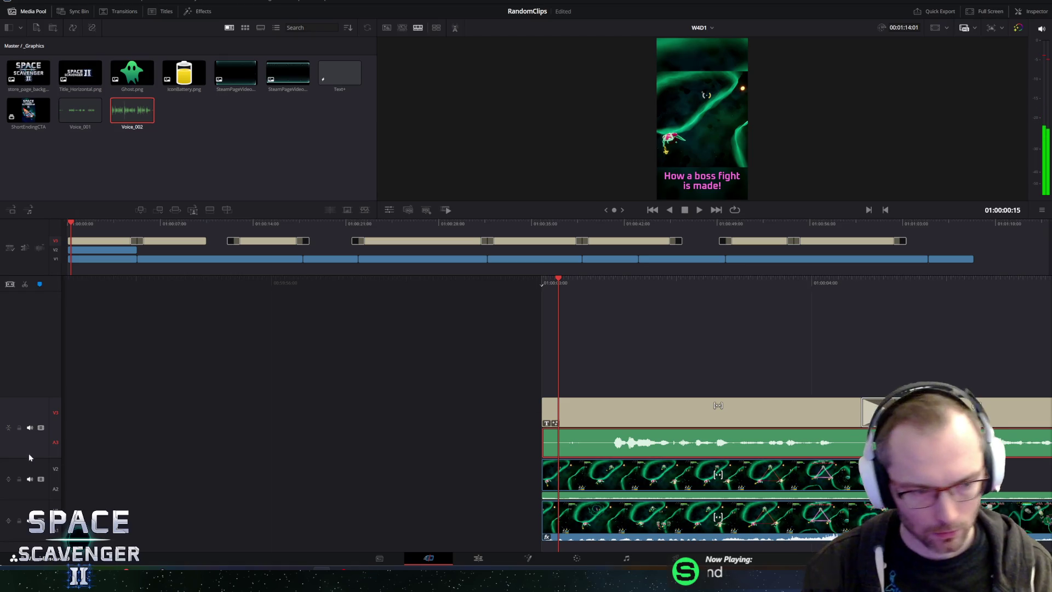
left_click(30, 427)
key("space")
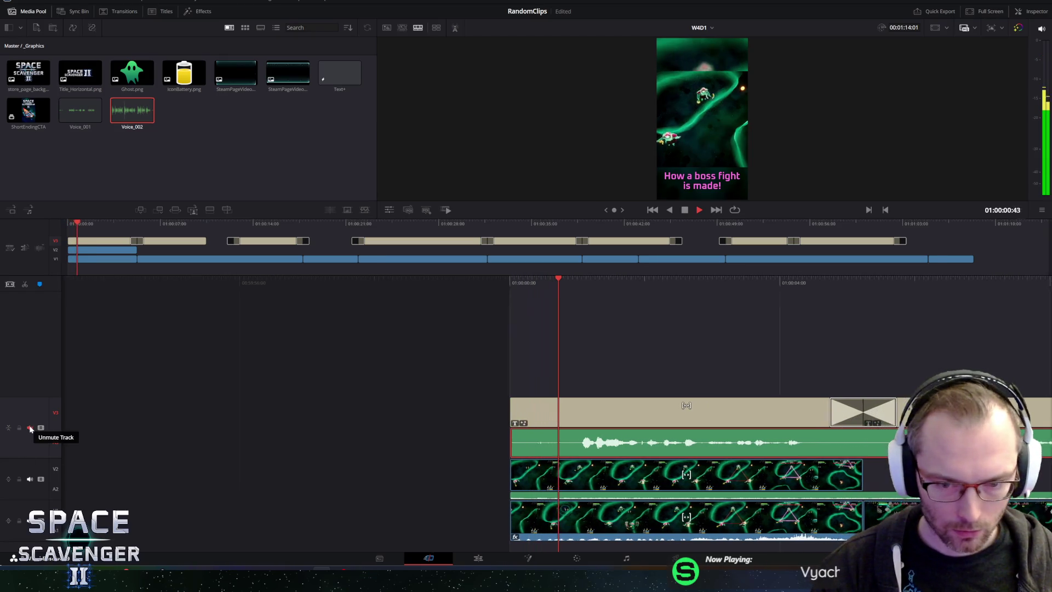
left_click(30, 428)
key("space")
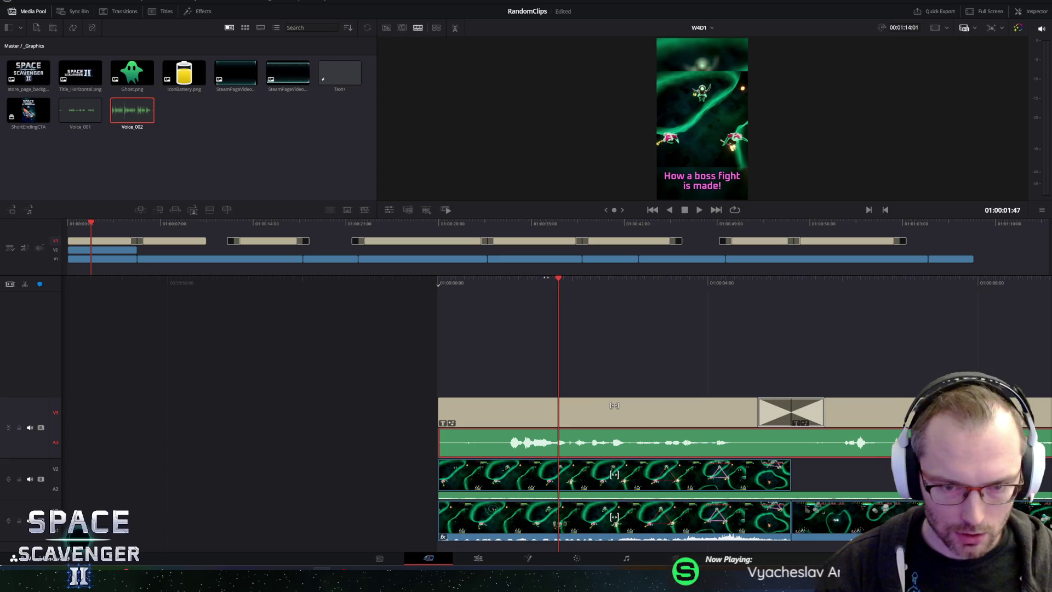
key("space")
key("space")
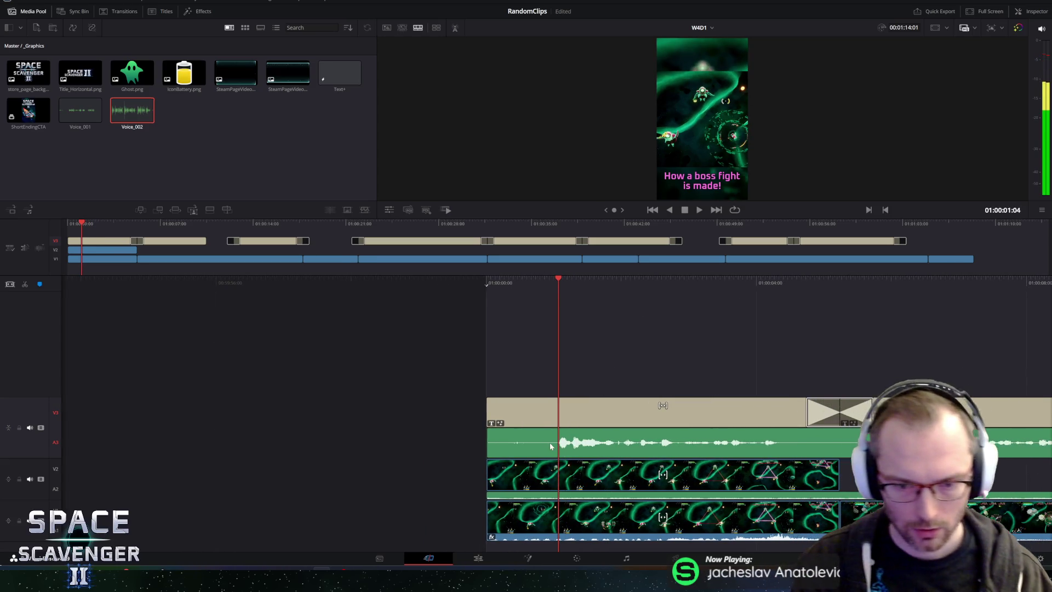
Step: Select Voice_002 and cut it near 01:00:00:53 to separate its silent lead-in
left_click(551, 445)
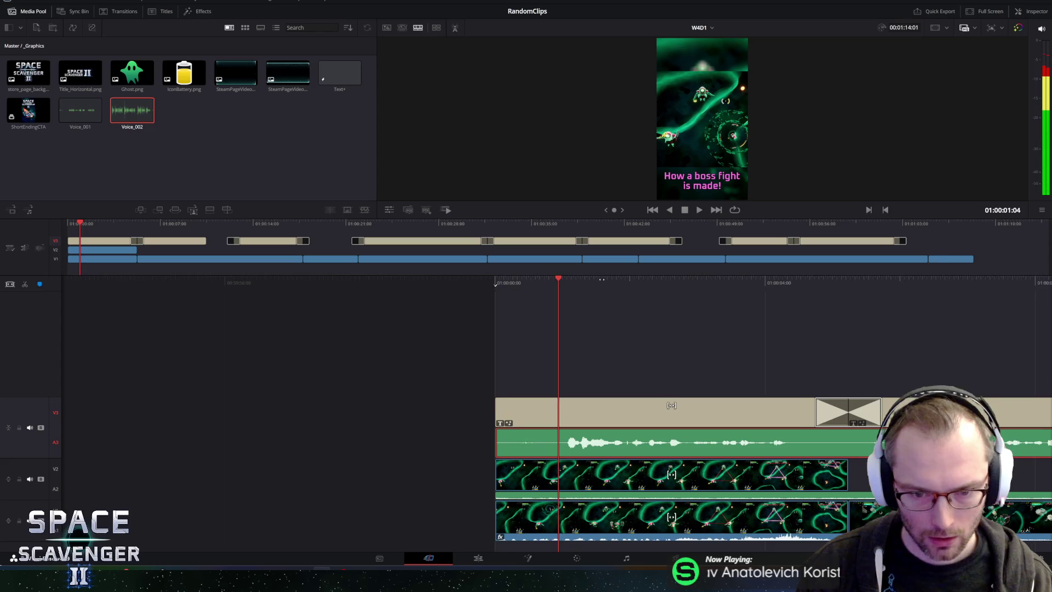
key("Left")
key("Left")
key("Left")
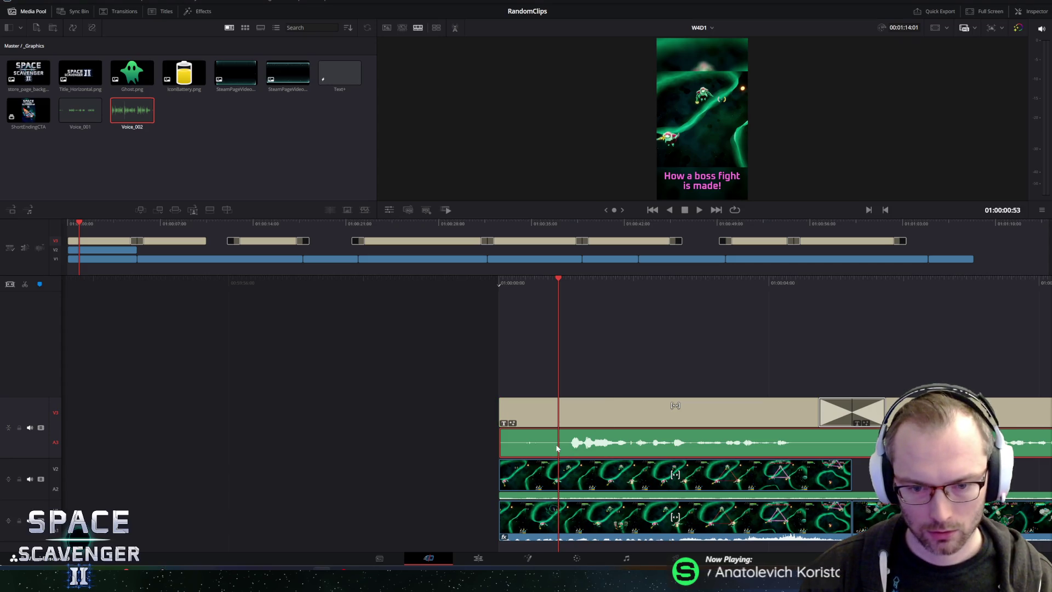
key("ctrl+b")
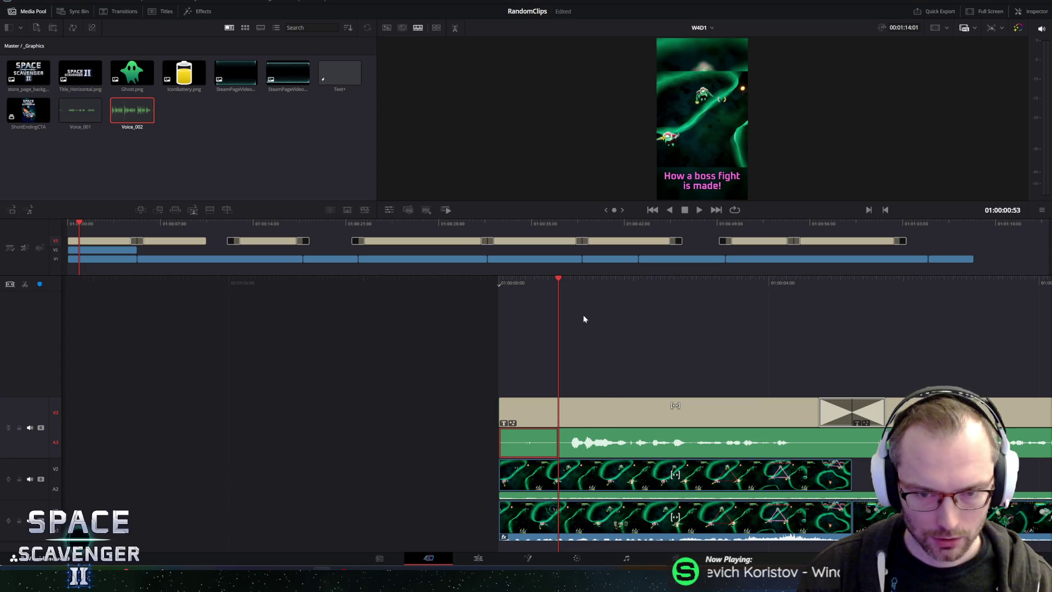
Step: Find where the first voice line ends and cut the voice-over there, at the start of the pause
key("space")
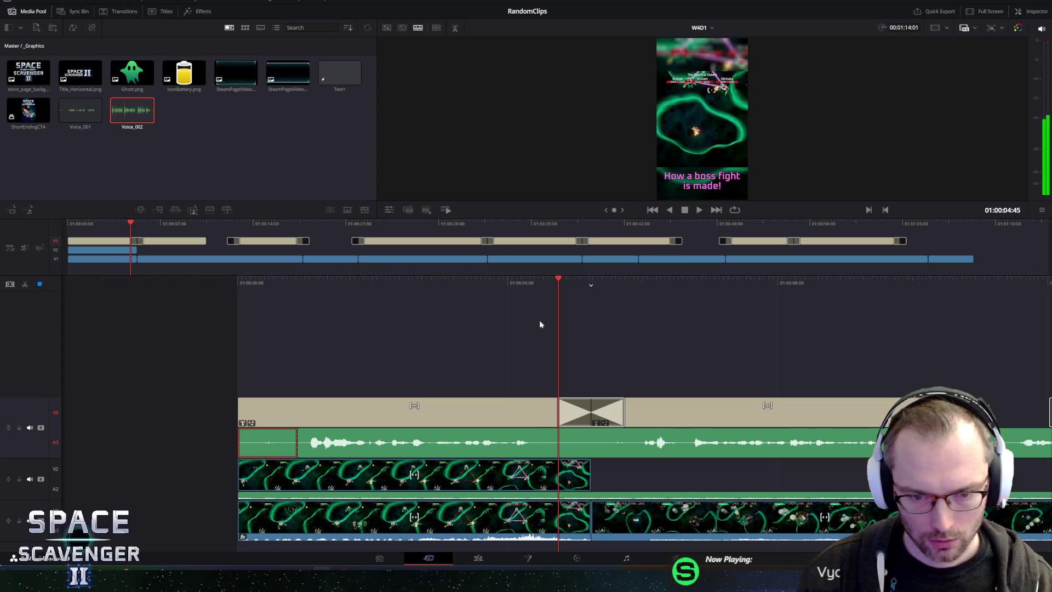
key("Left")
key("Left")
key("Left")
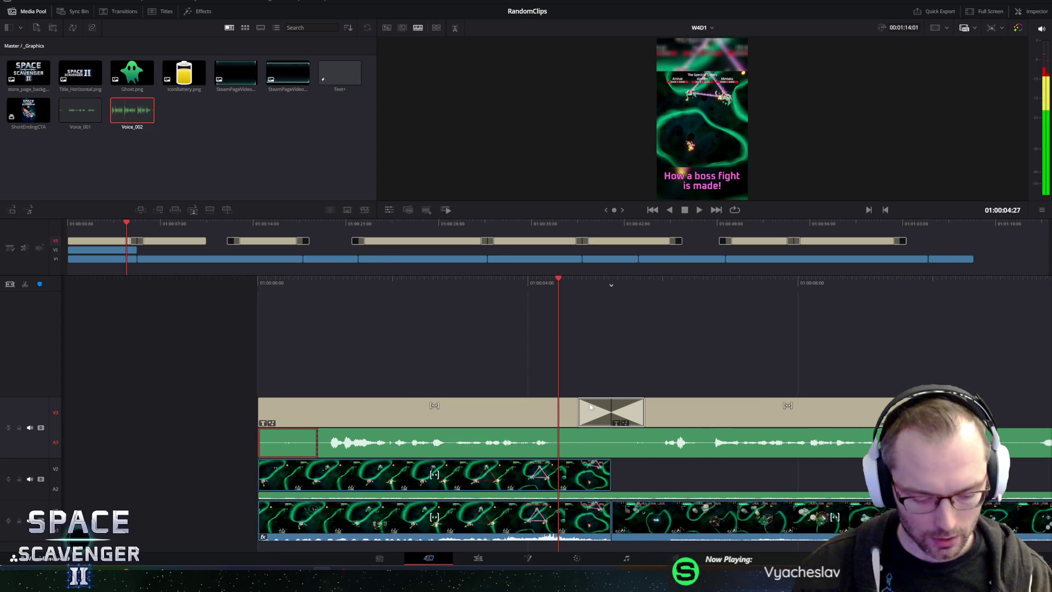
key("ctrl+b")
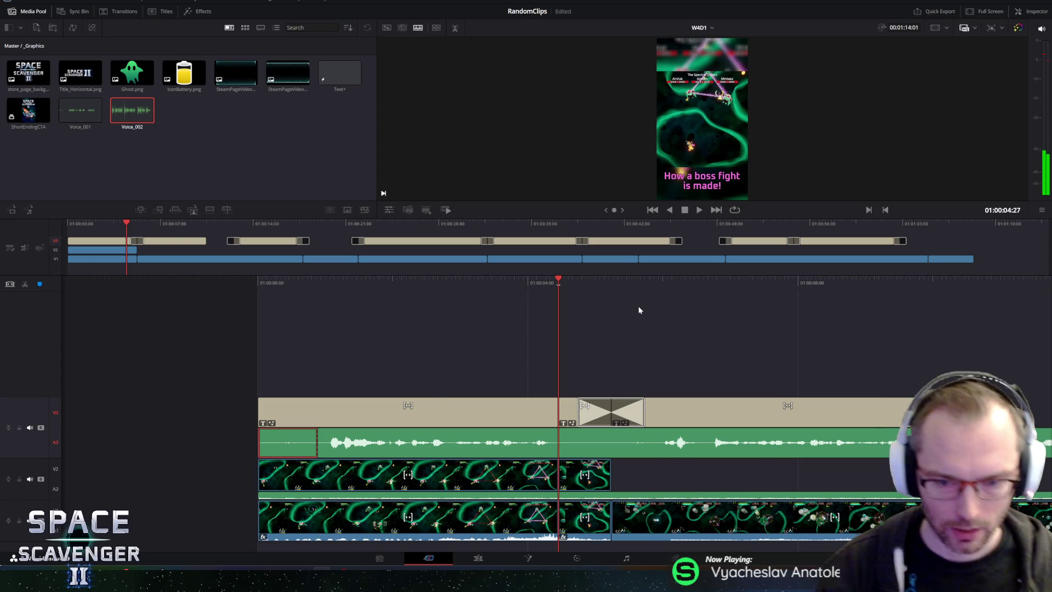
left_click(574, 451)
key("ctrl+b")
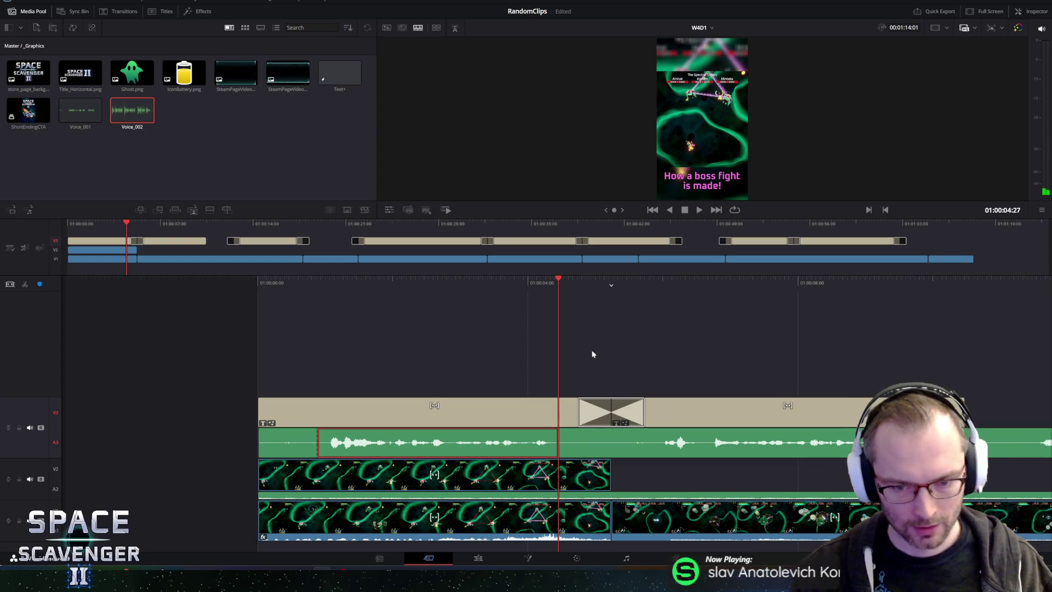
key("space")
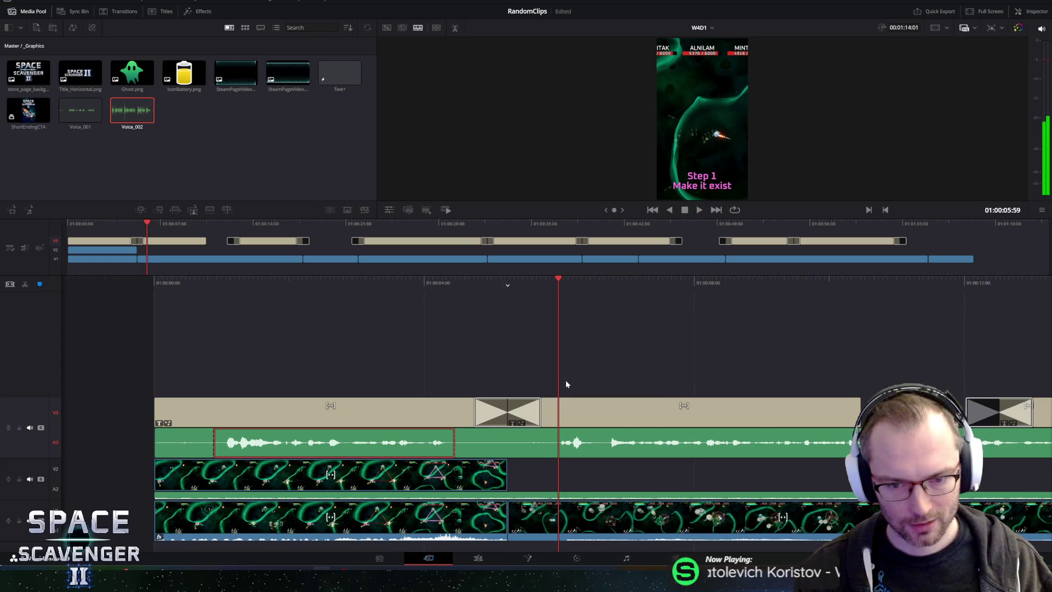
key("space")
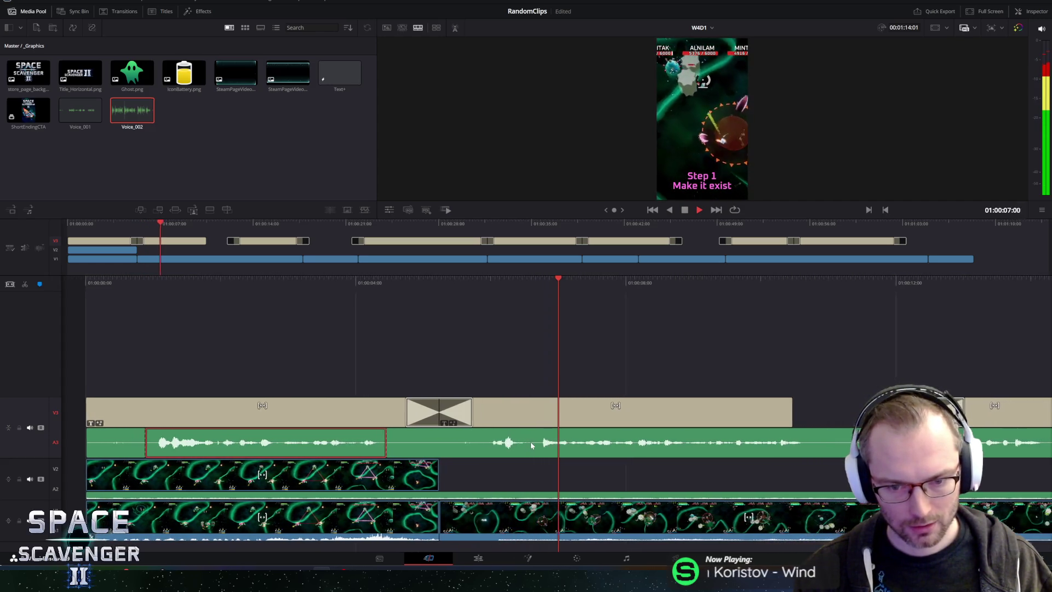
key("space")
Step: Cut the voice-over where the pause ends and delete the silent piece before the Step 1 section
left_click(446, 449)
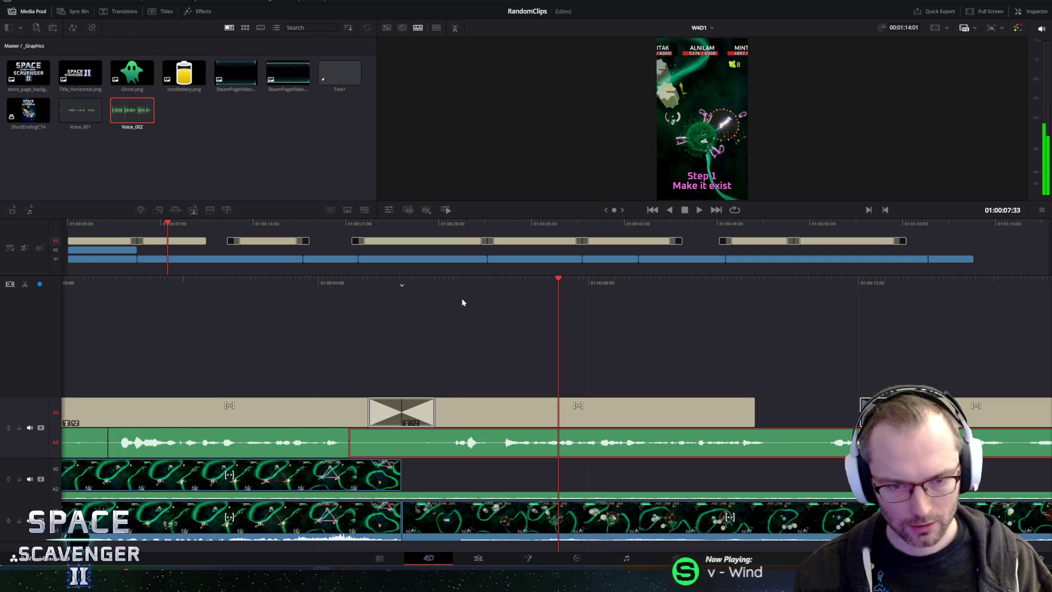
key("j")
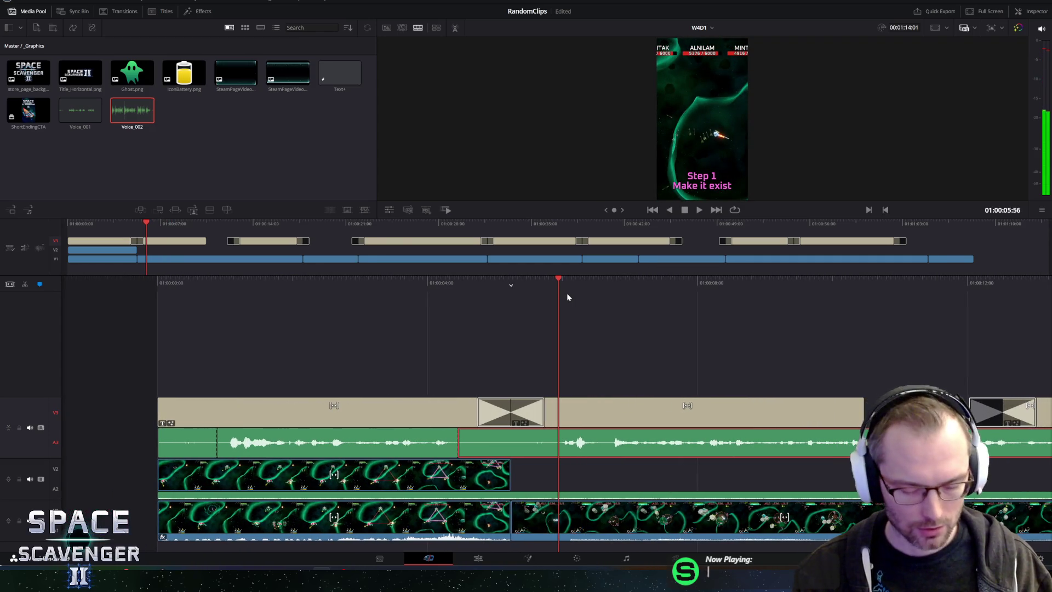
key("ctrl+b")
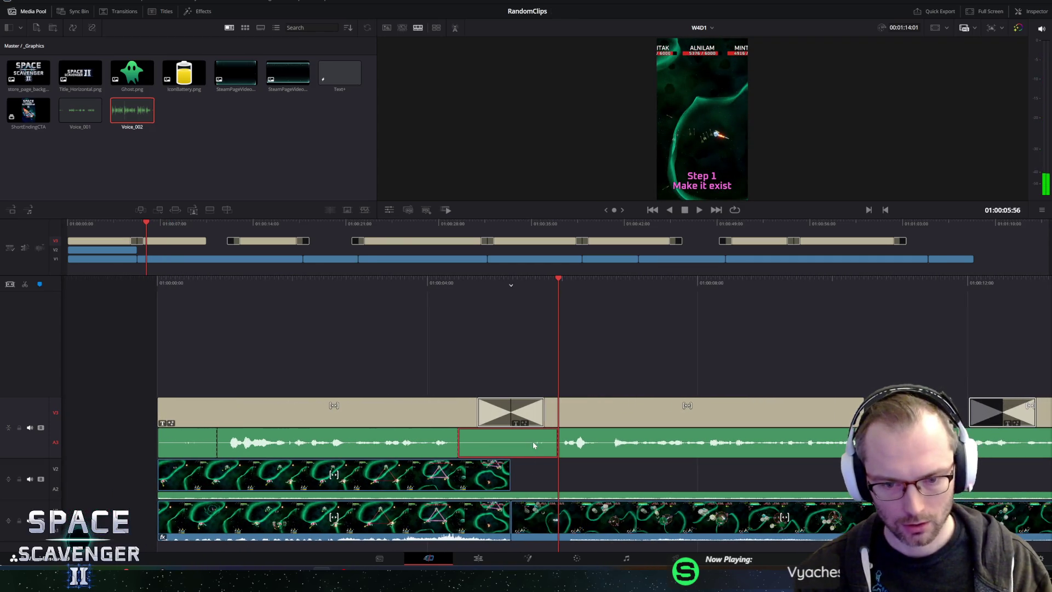
key("Delete")
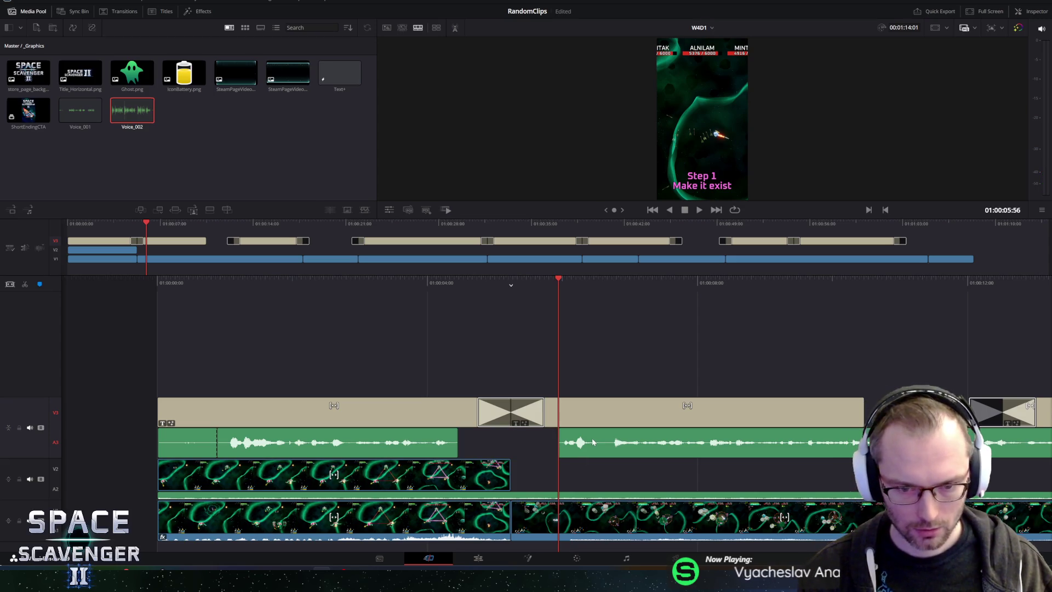
Step: Extend and shift the next Voice_002 piece earlier so it starts with the Step 1 card, reviewing the timing
left_click_drag(560, 442, 557, 443)
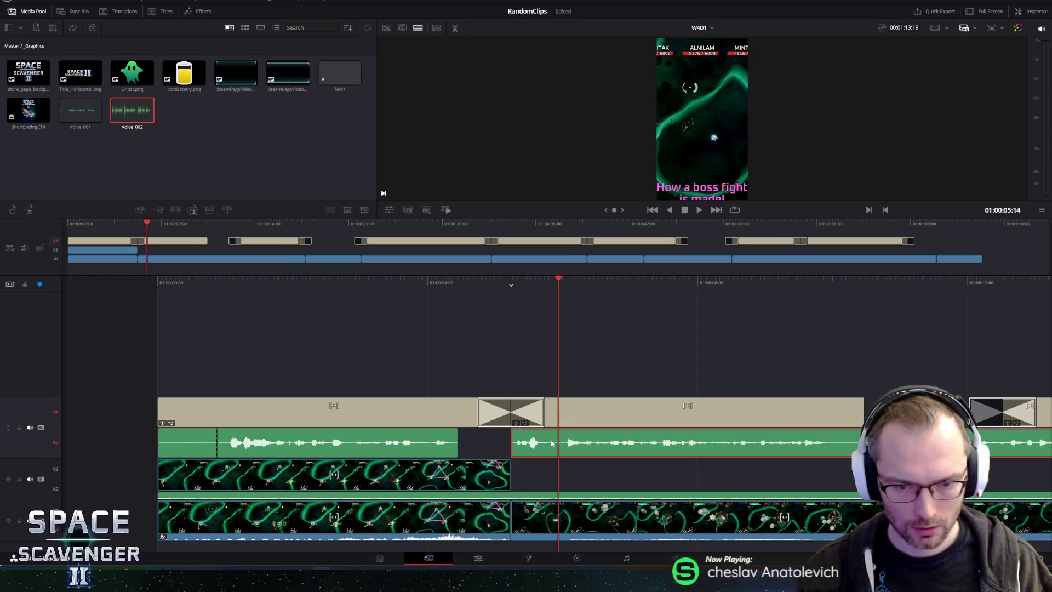
key("slash")
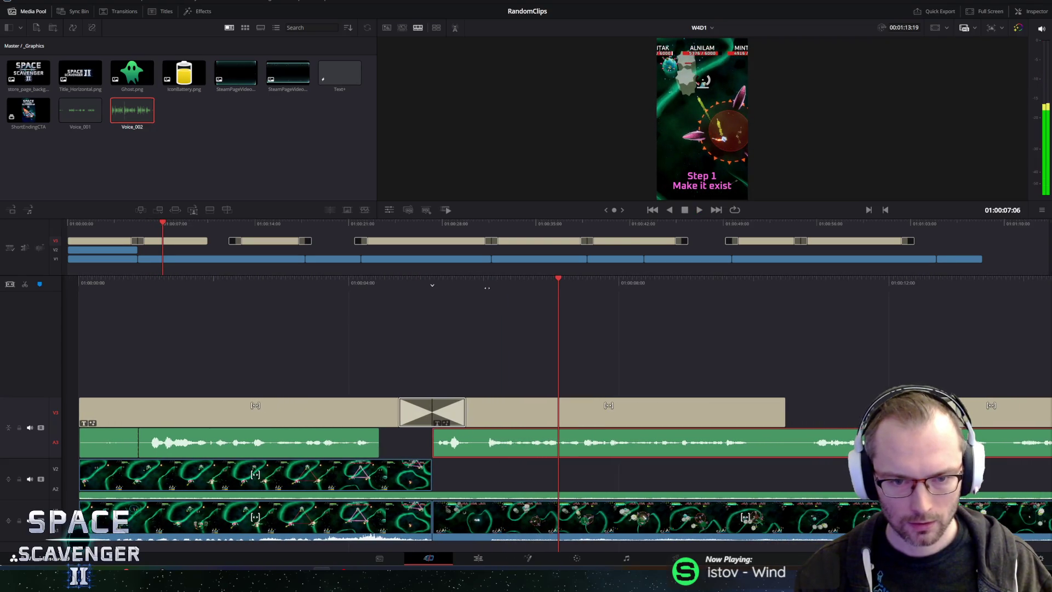
key("j")
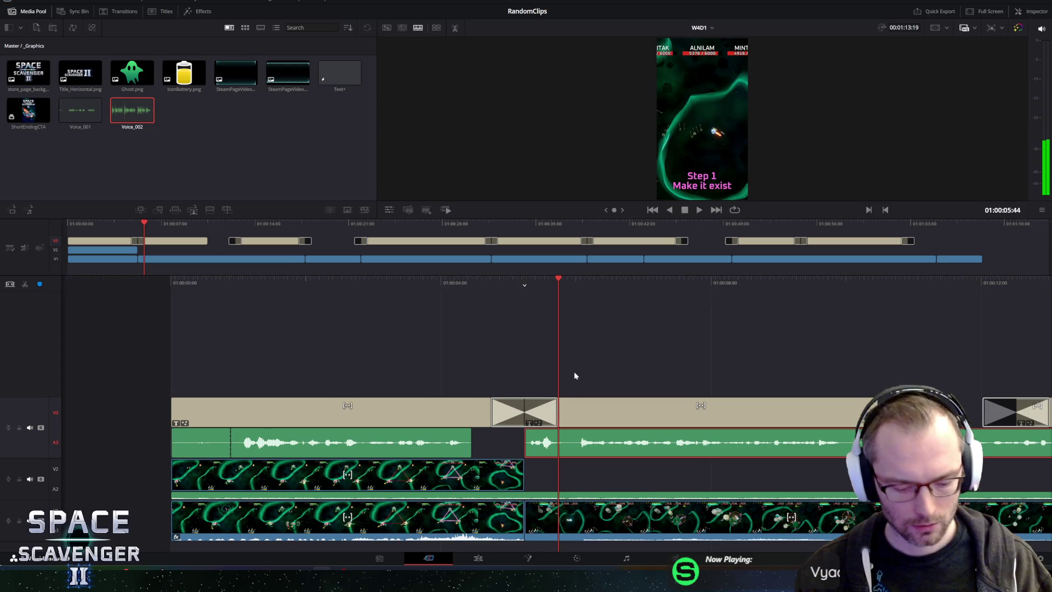
key("space")
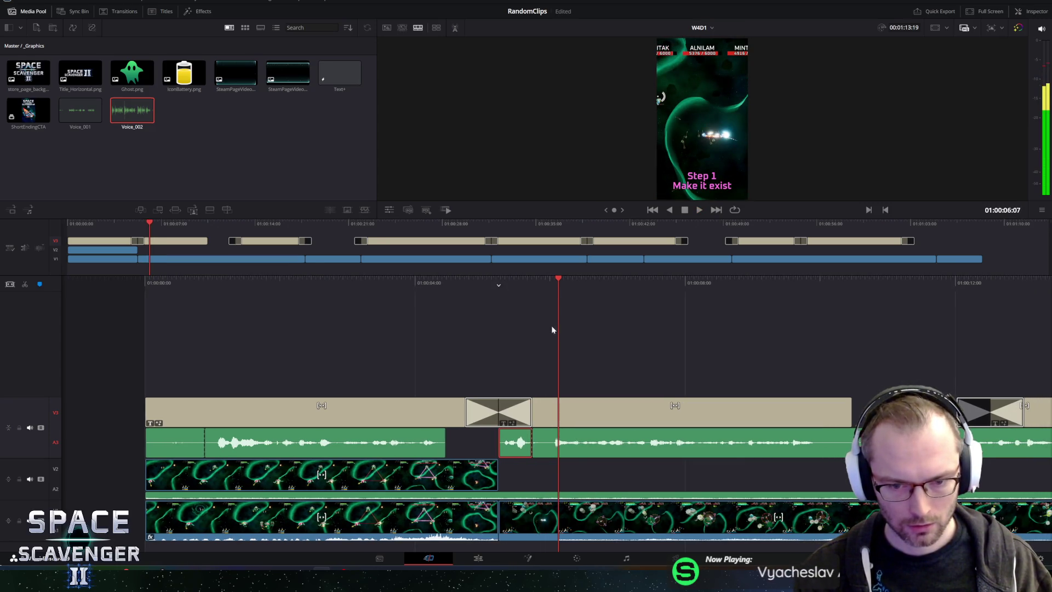
key("j")
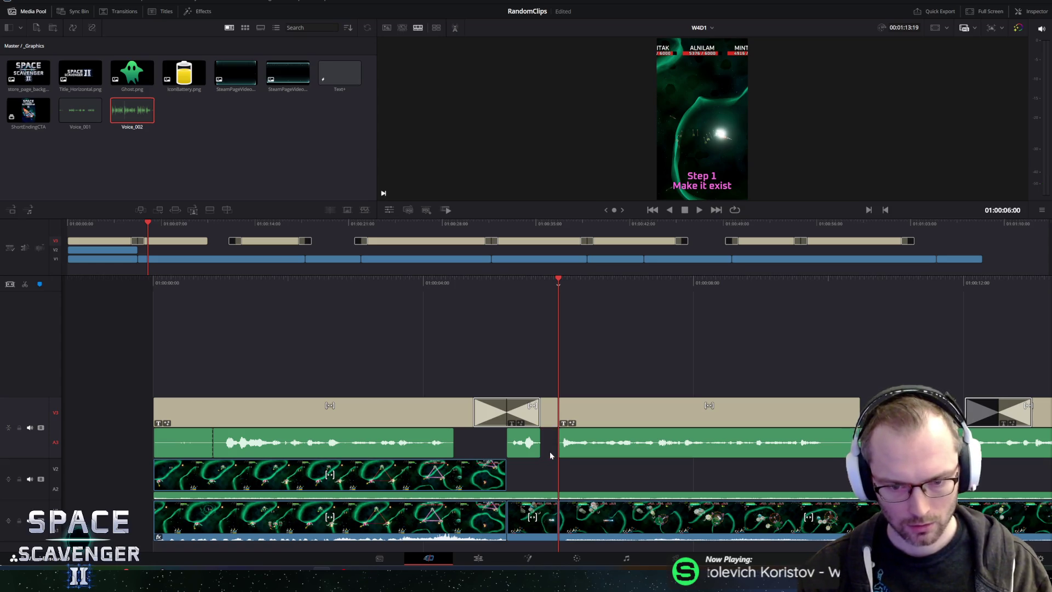
left_click_drag(582, 453, 565, 457)
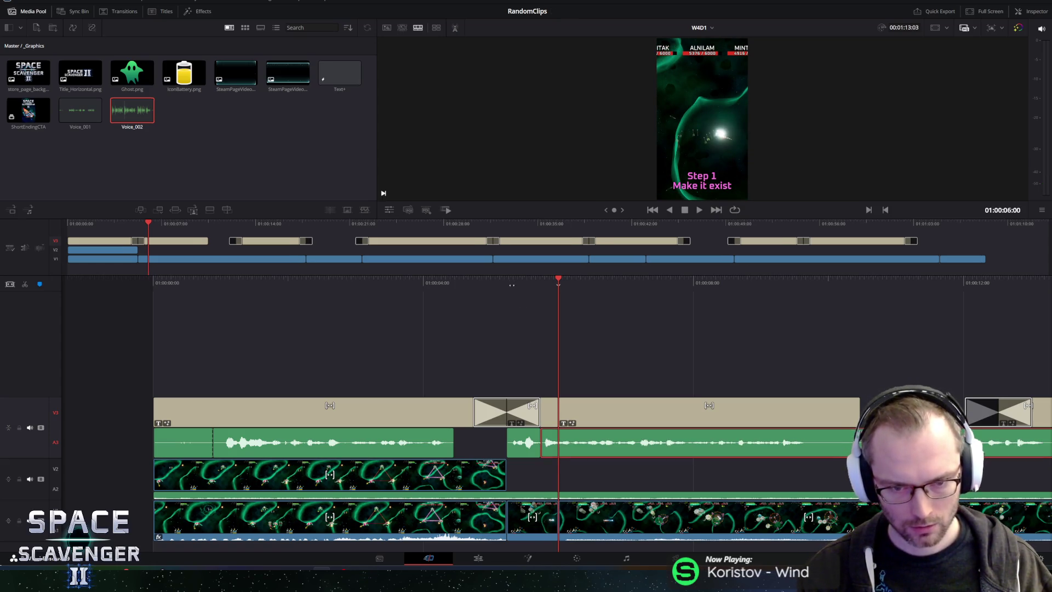
key("slash")
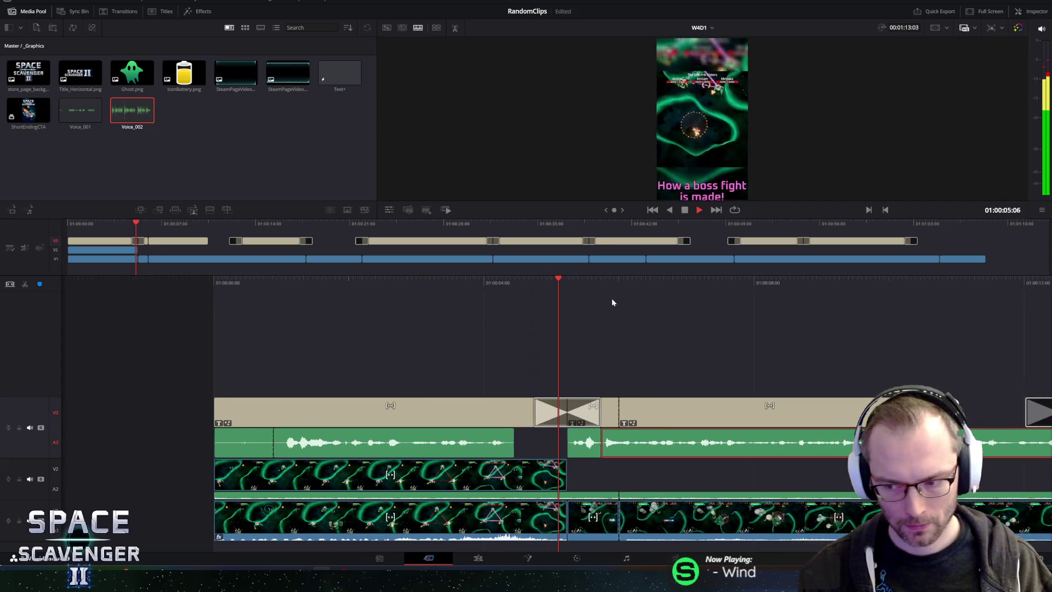
key("space")
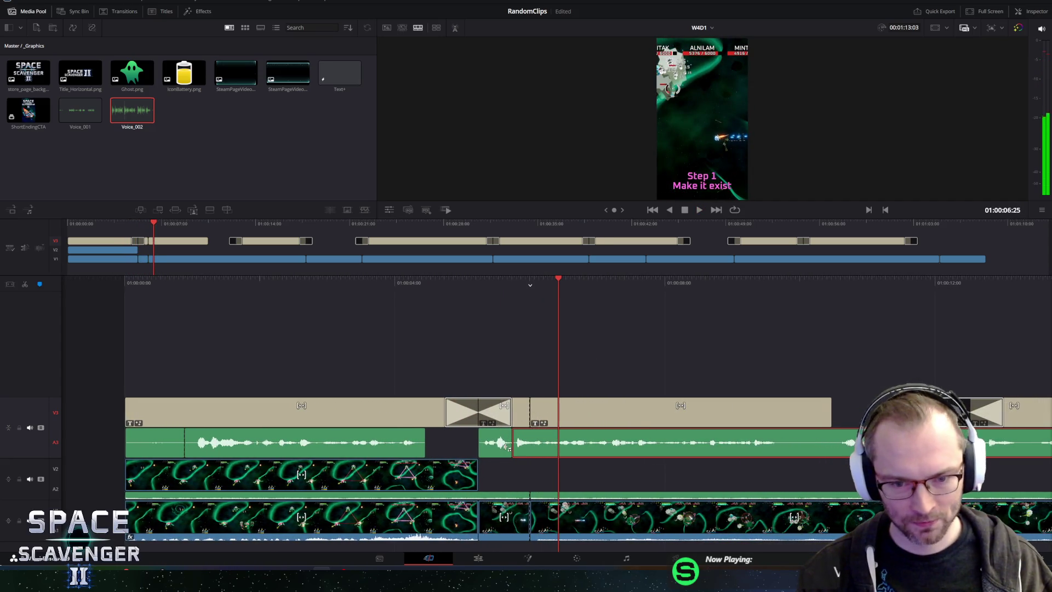
key("slash")
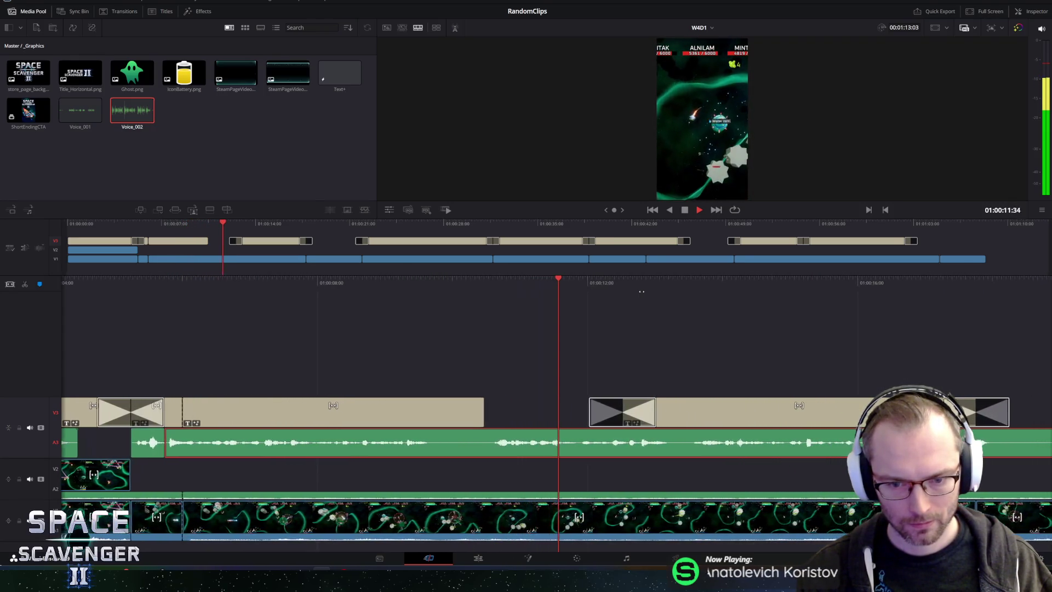
Step: Play back and forth through the voice-over after Step 1 to locate the unwanted pause
key("space")
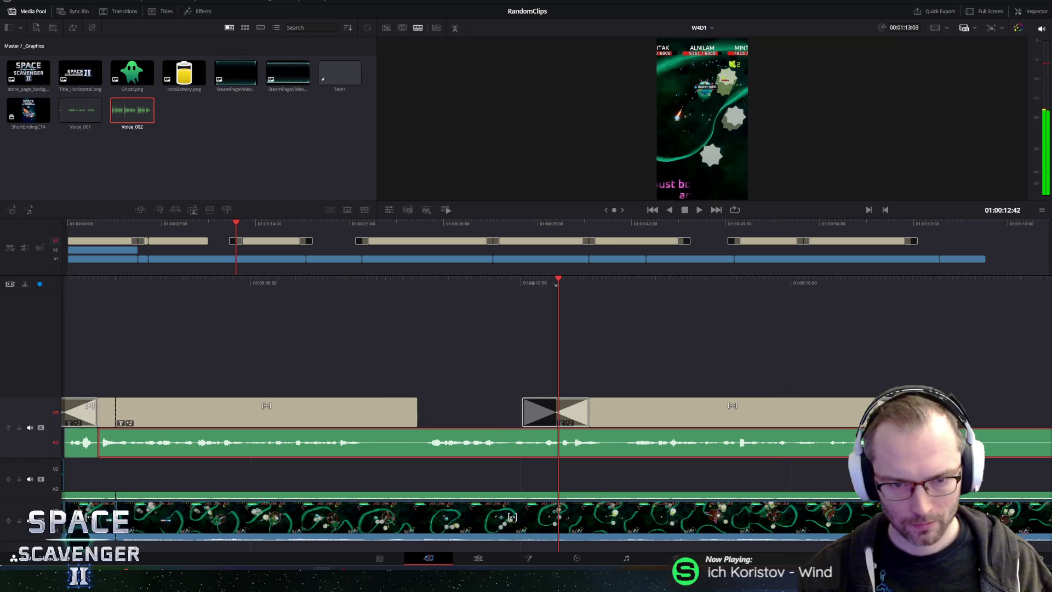
key("j")
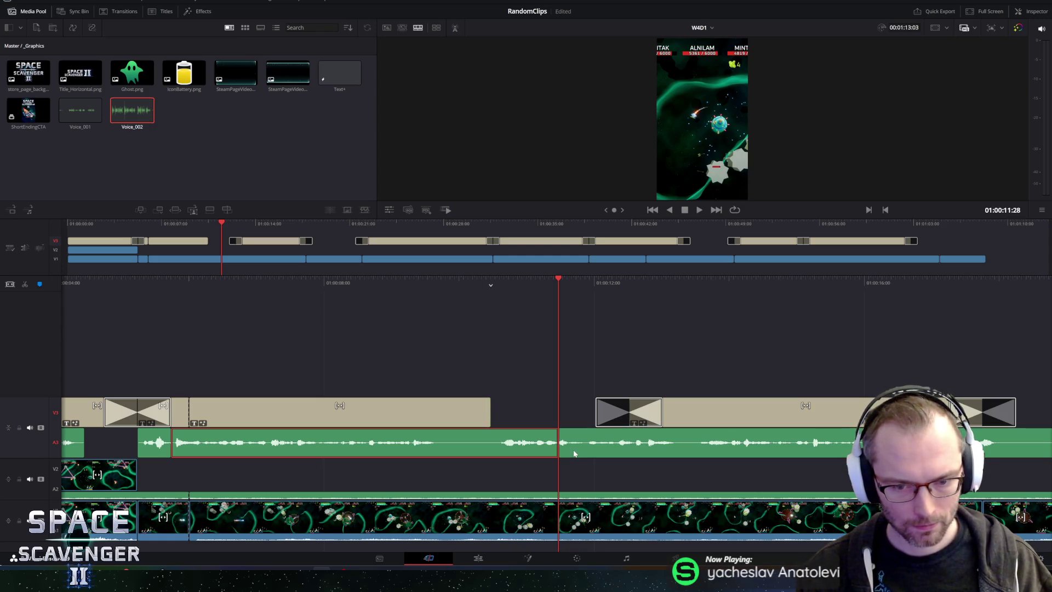
key("space")
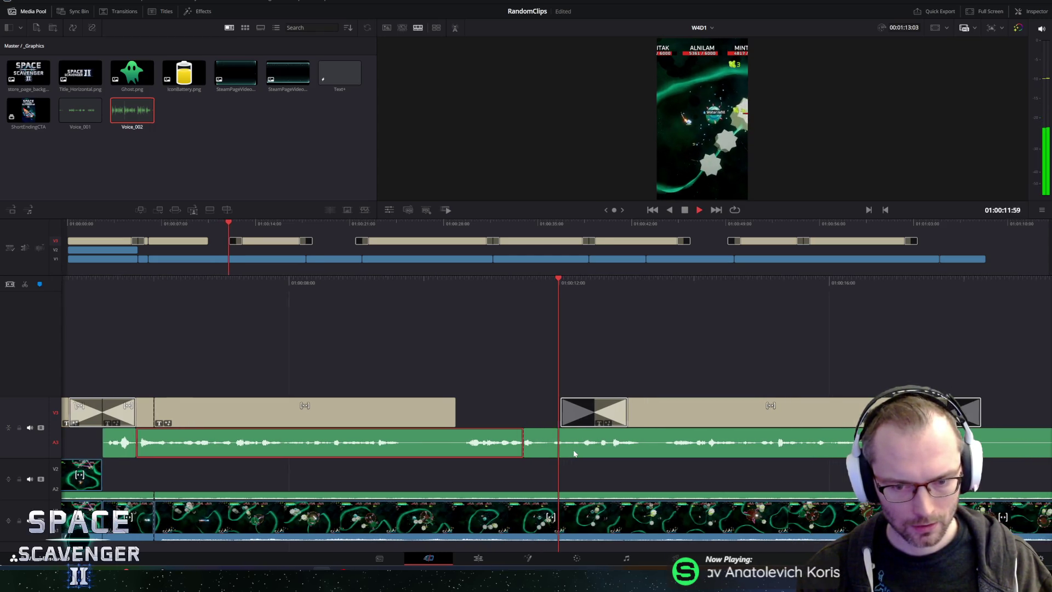
left_click(565, 448)
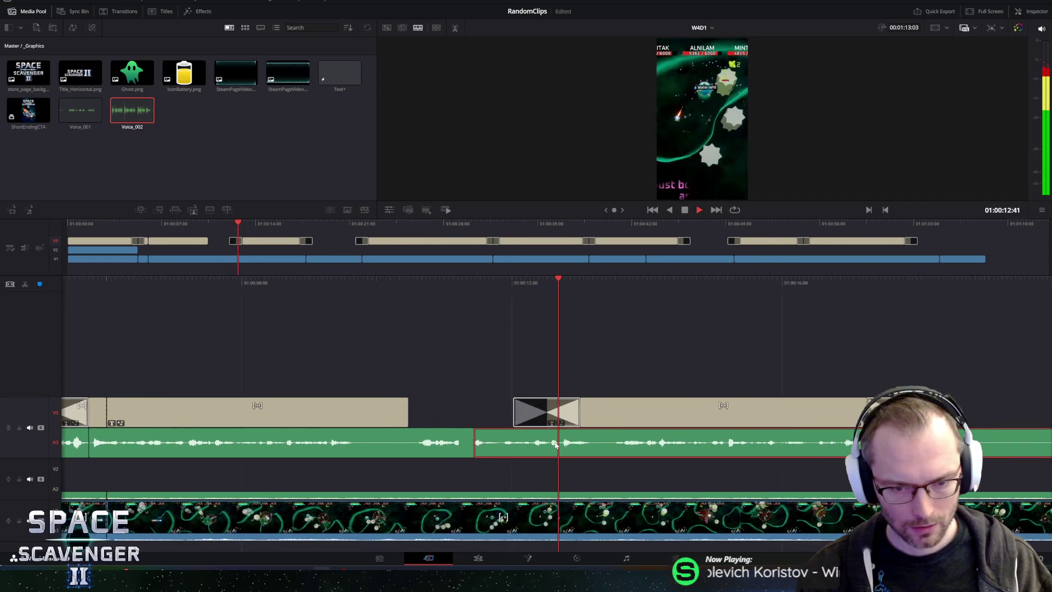
key("j")
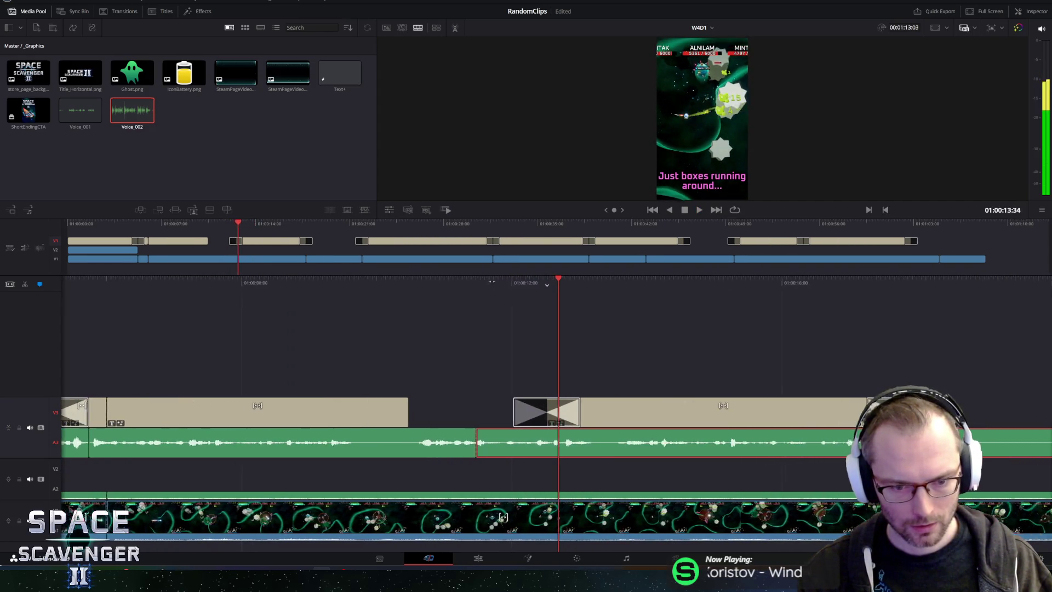
key("space")
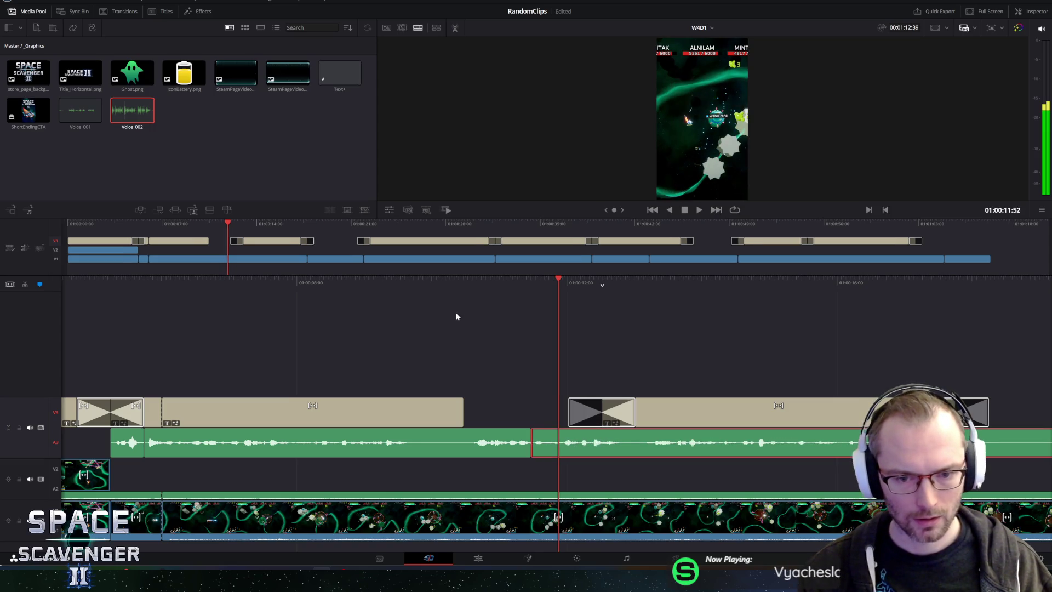
key("space")
key("j")
key("j")
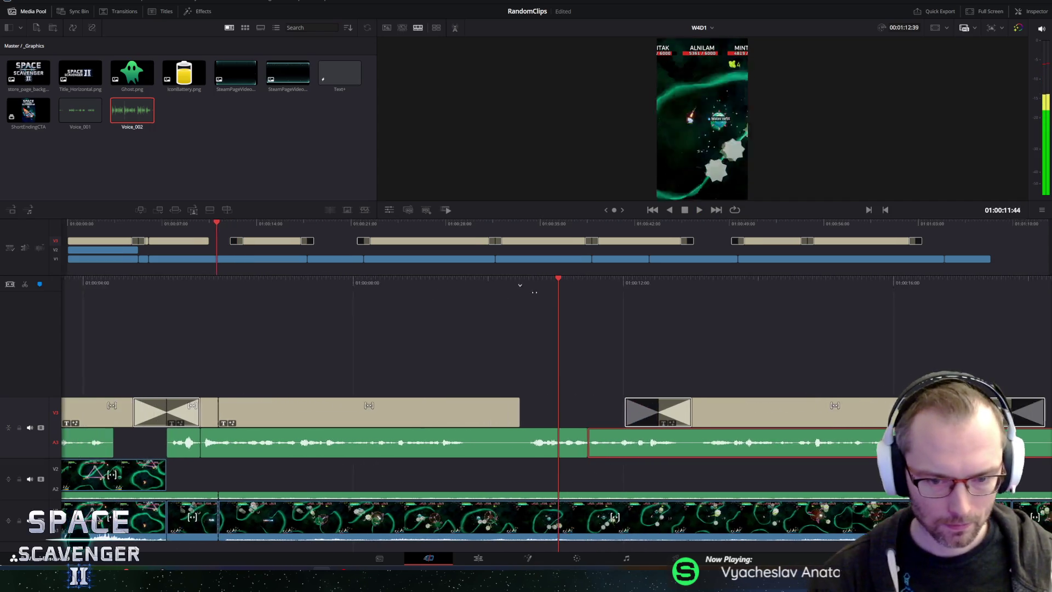
key("l")
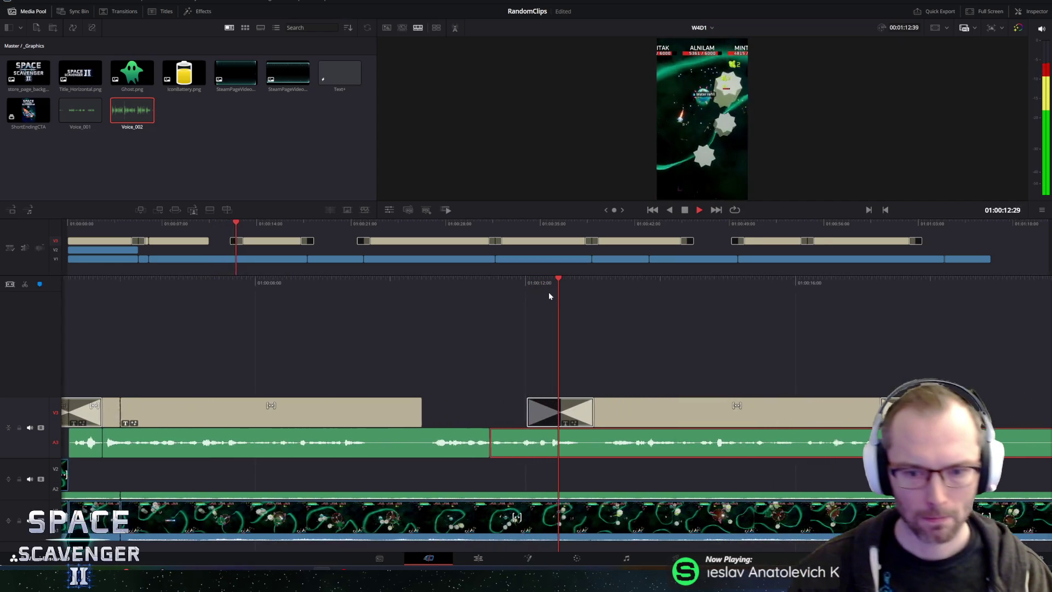
key("space")
key("space")
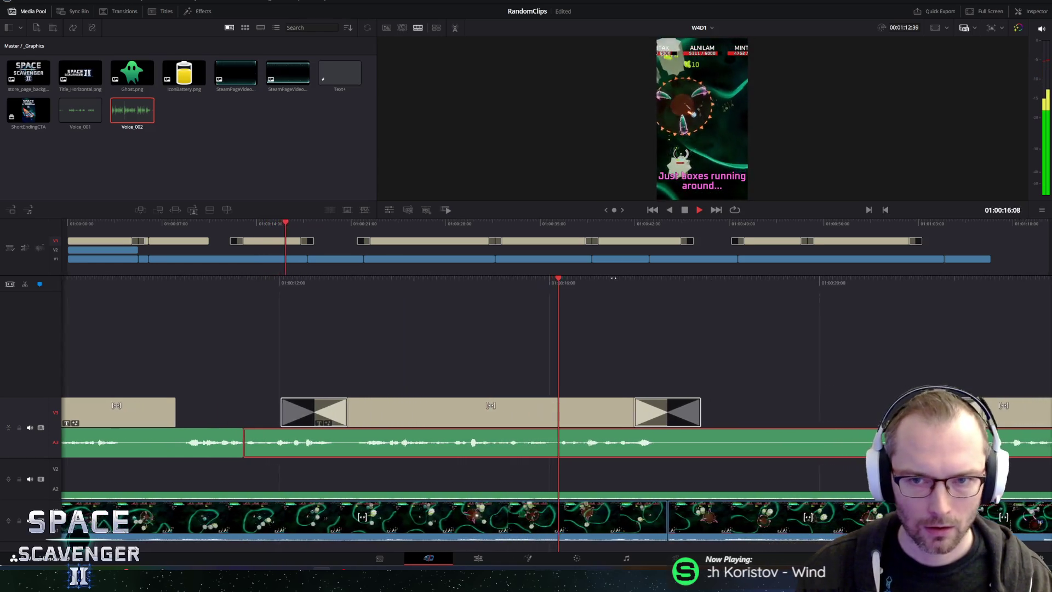
Step: Split Voice_002 near 01:00:21, delete the unwanted stretch and play on to the Step 2 card
key("space")
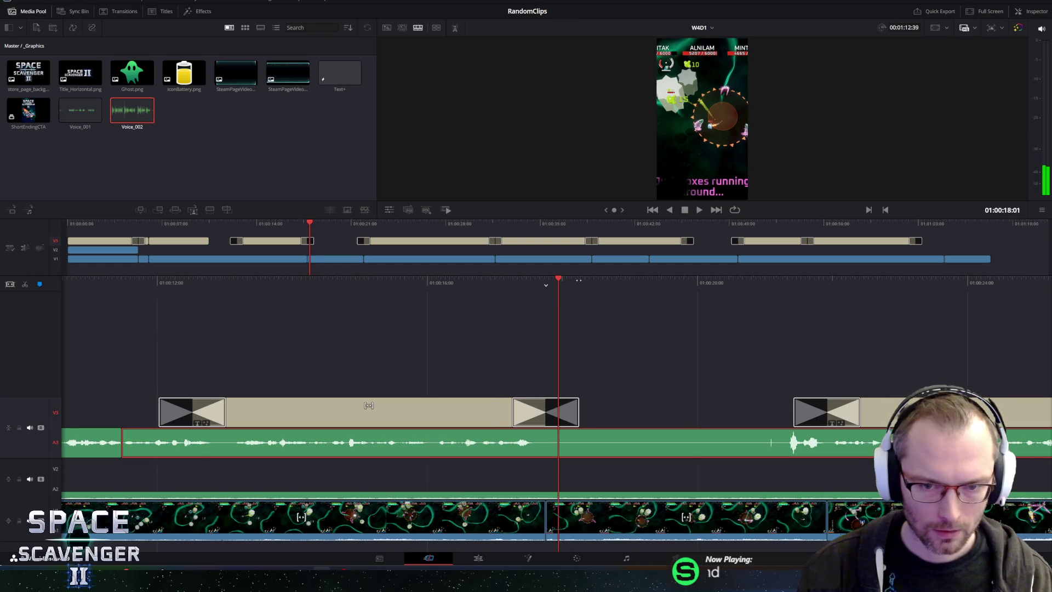
key("Left")
key("Left")
key("Left")
key("space")
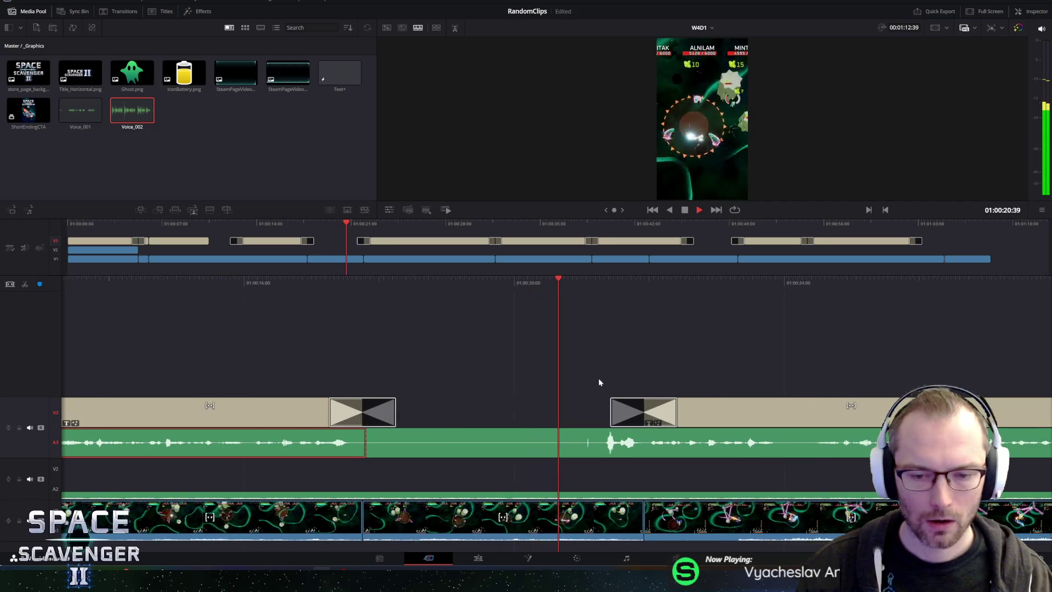
key("space")
key("ctrl+b")
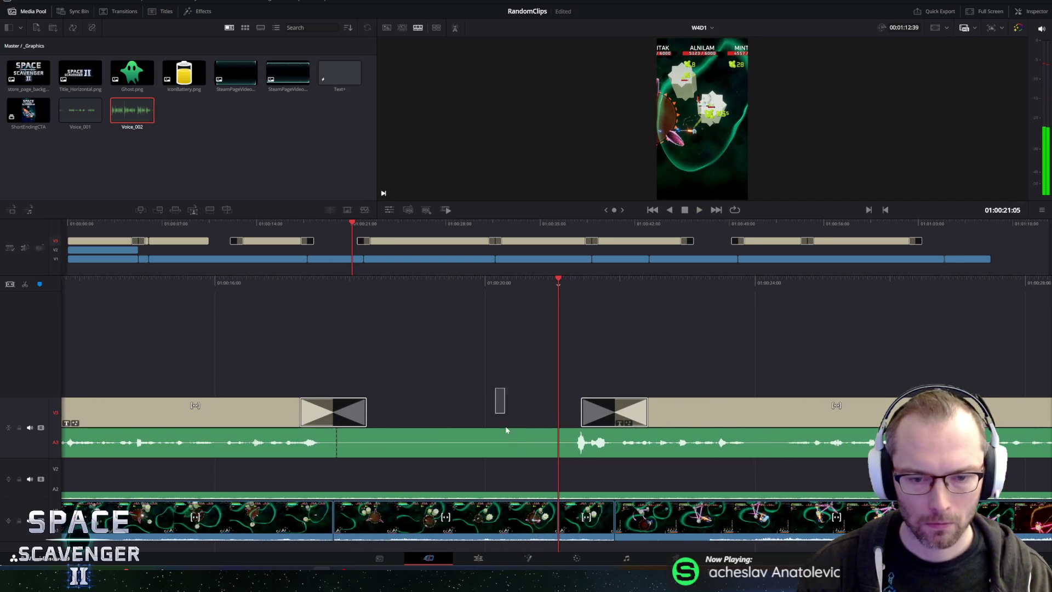
left_click(506, 438)
key("Delete")
key("space")
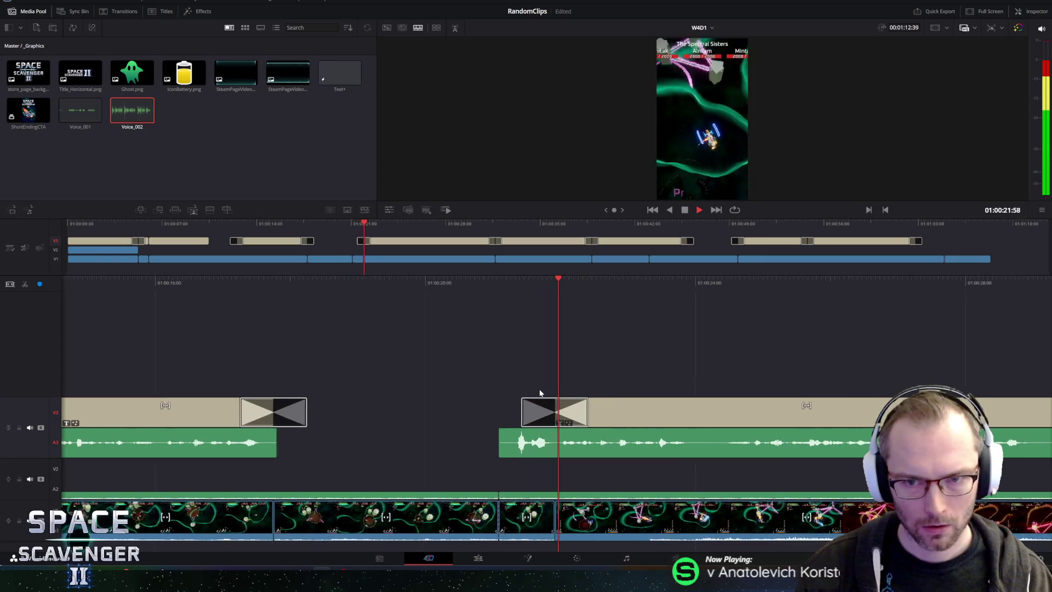
key("space")
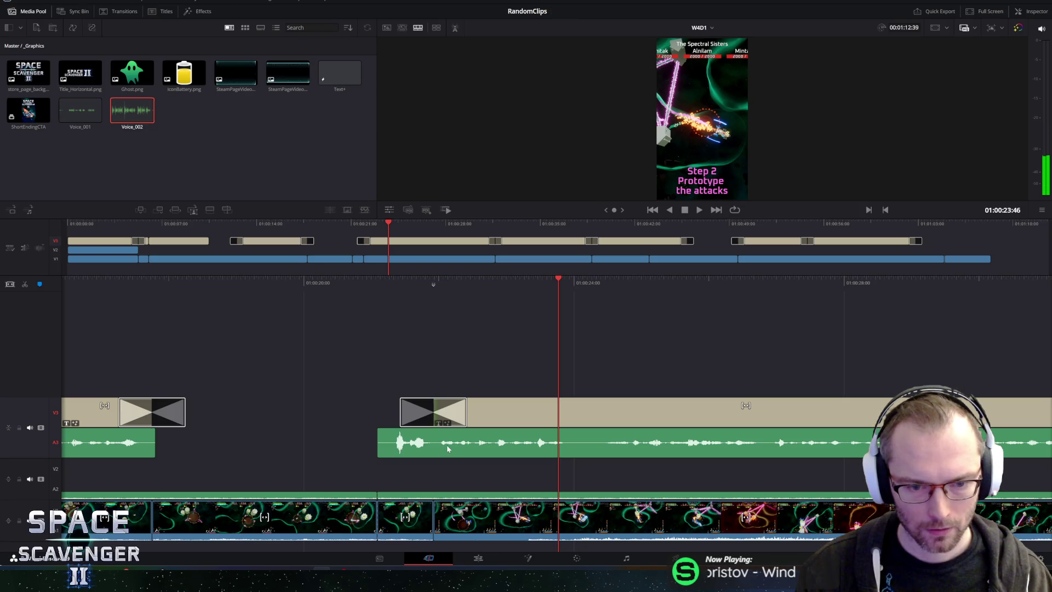
Step: Move the voice-over earlier onto the Step 2 card and shuttle playback to find the short extra piece
left_click_drag(383, 451, 377, 448)
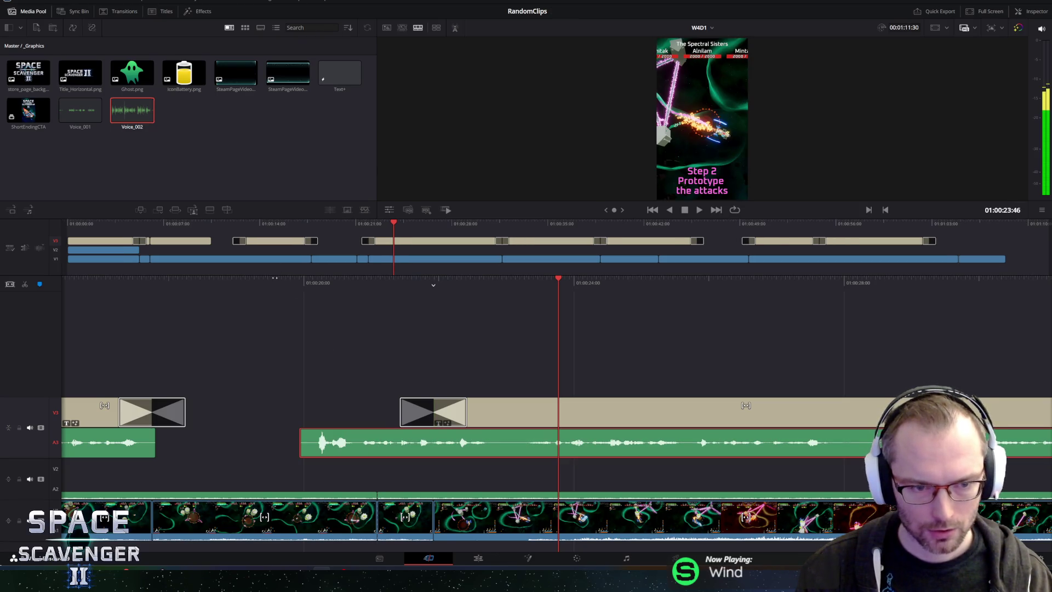
key("j")
key("j")
key("l")
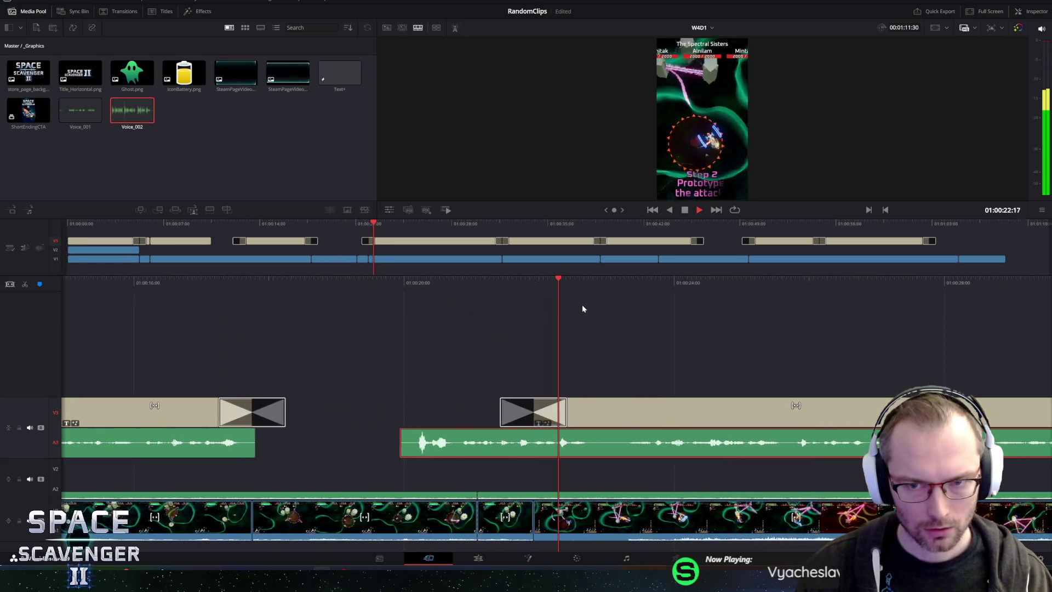
key("k")
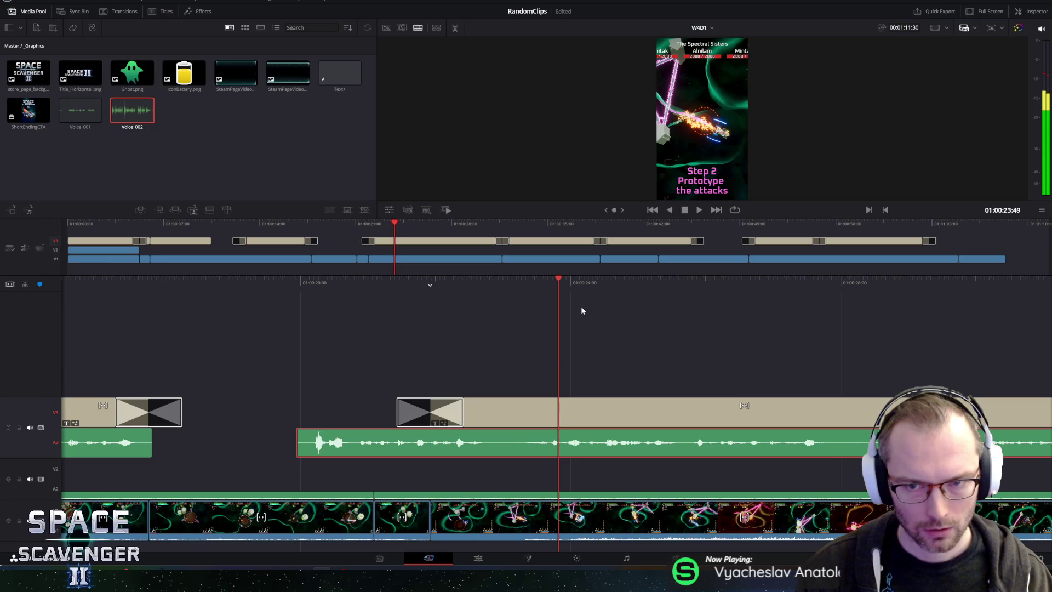
key("j")
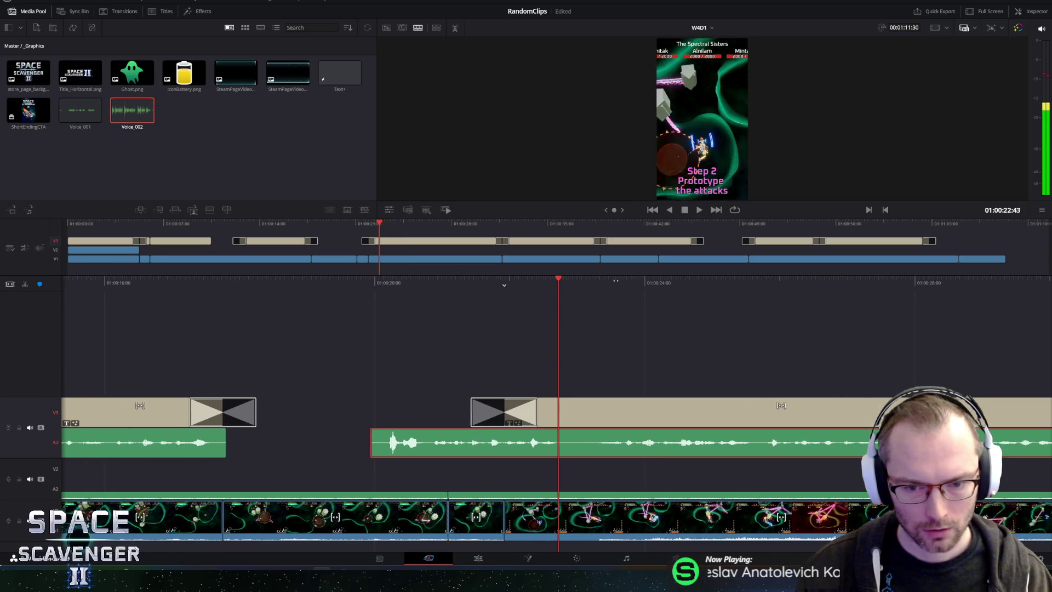
key("l")
key("k")
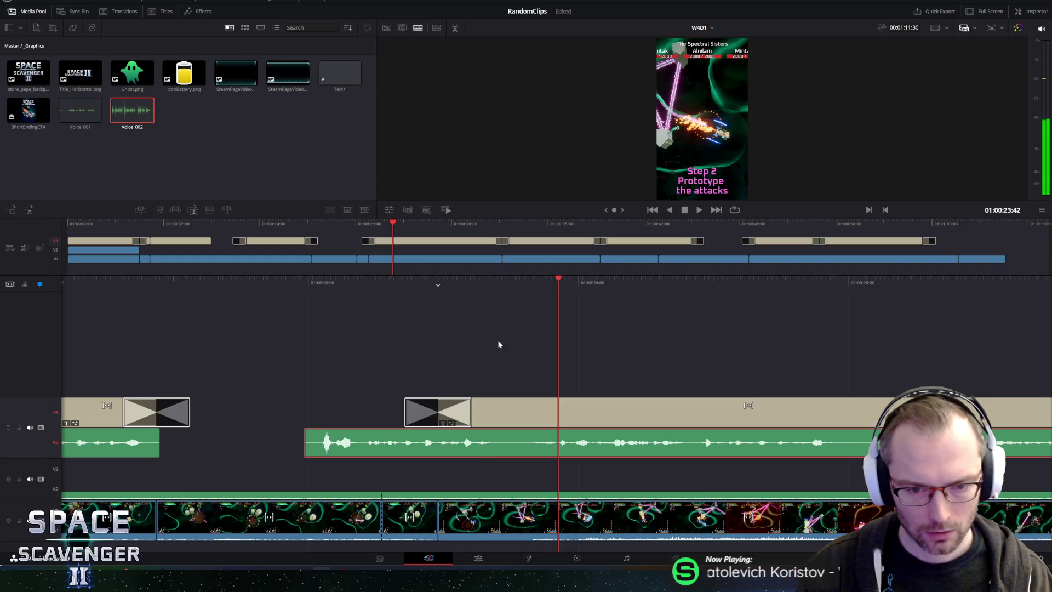
key("j")
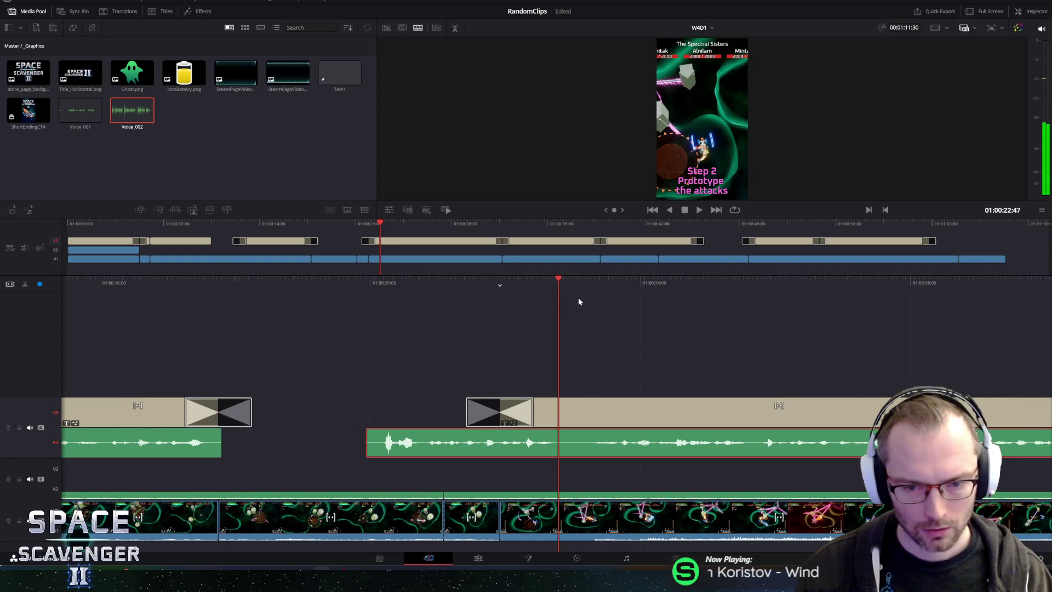
key("l")
key("k")
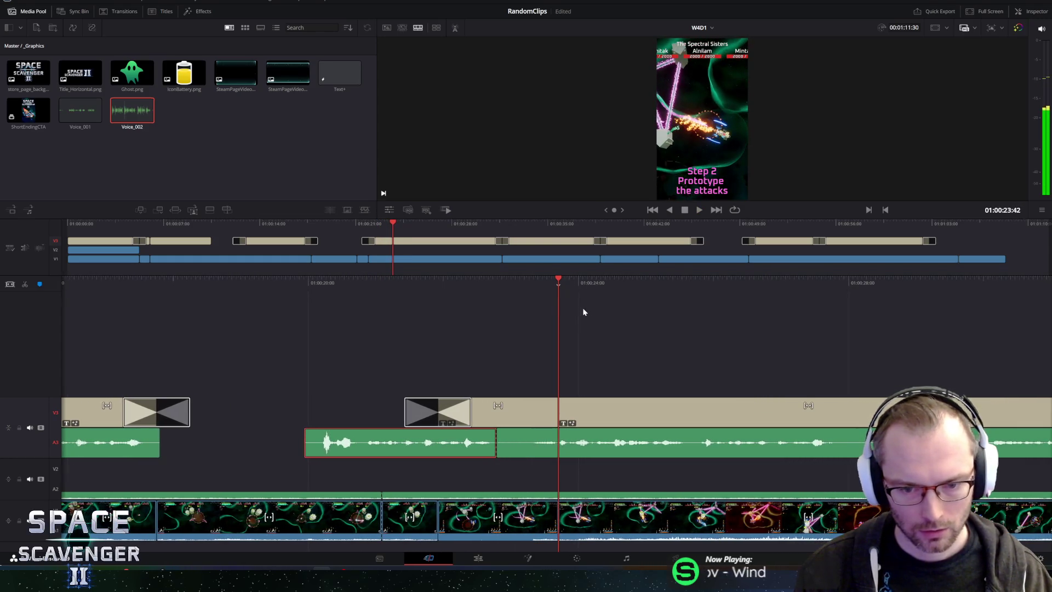
Step: Remove the short pause near 01:00:23 so the later narration closes the gap, then review the join
left_click(525, 444)
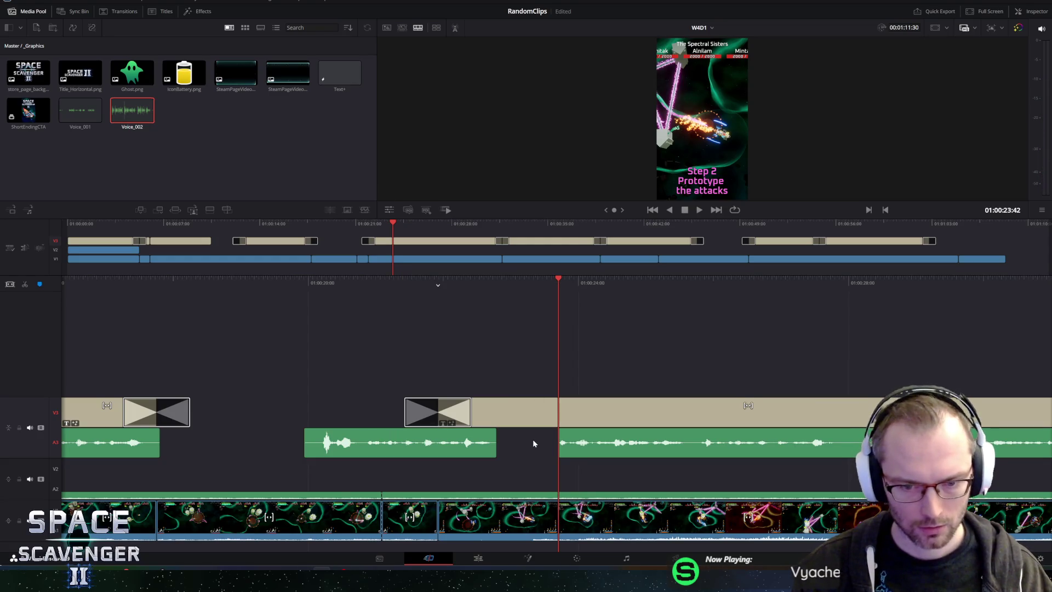
left_click(578, 451)
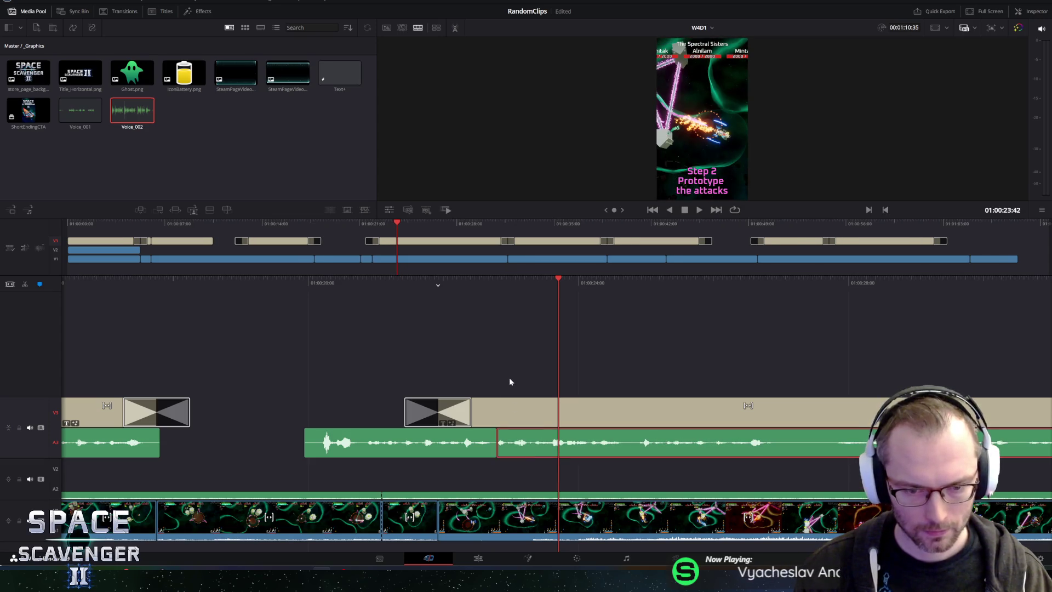
key("j")
key("l")
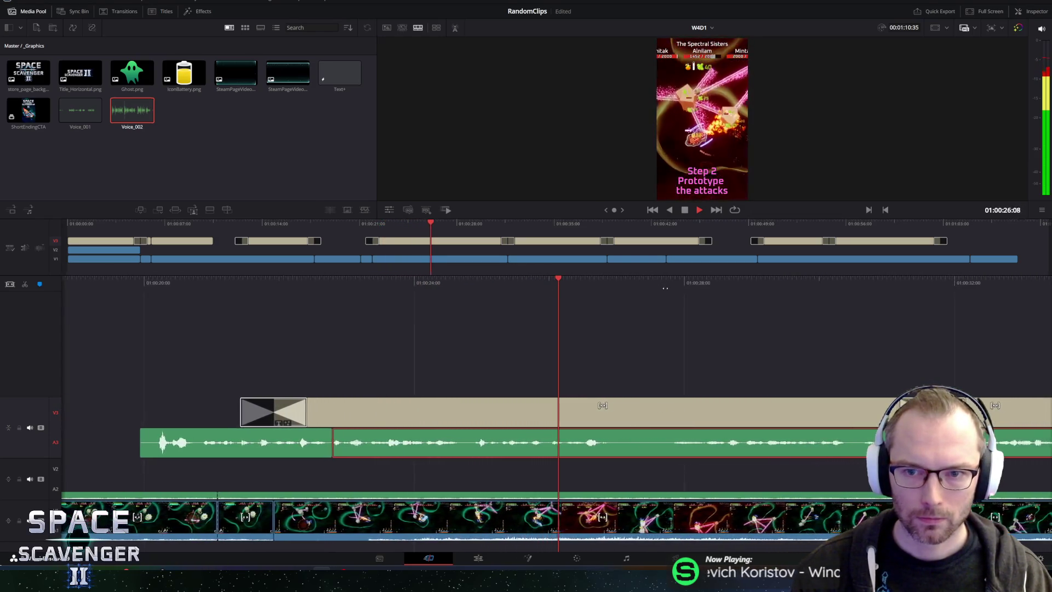
key("k")
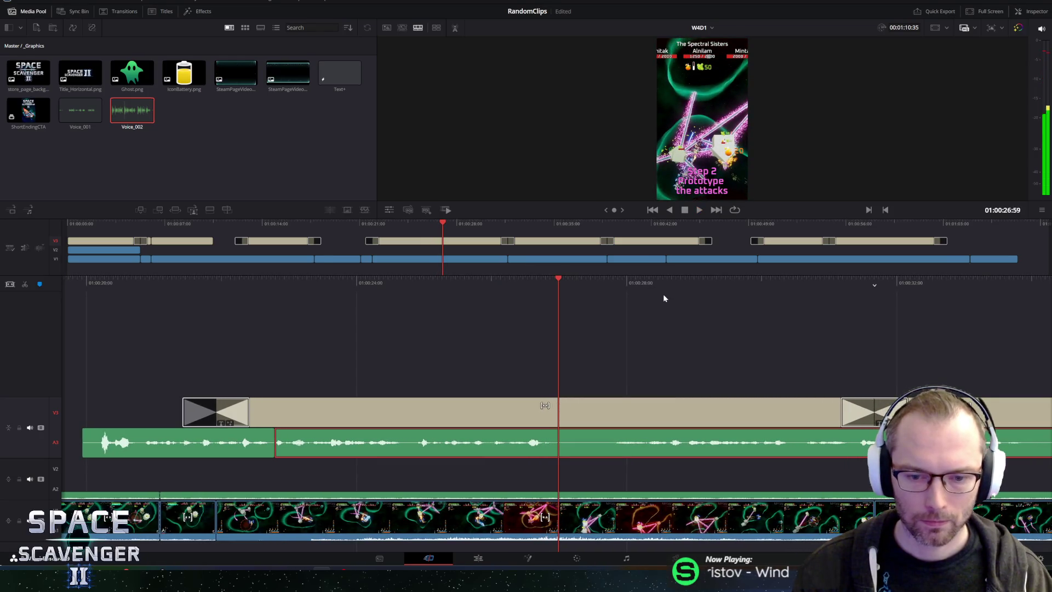
Step: Play through to the Step 3 card, rewind and select the voice-over piece before it
key("space")
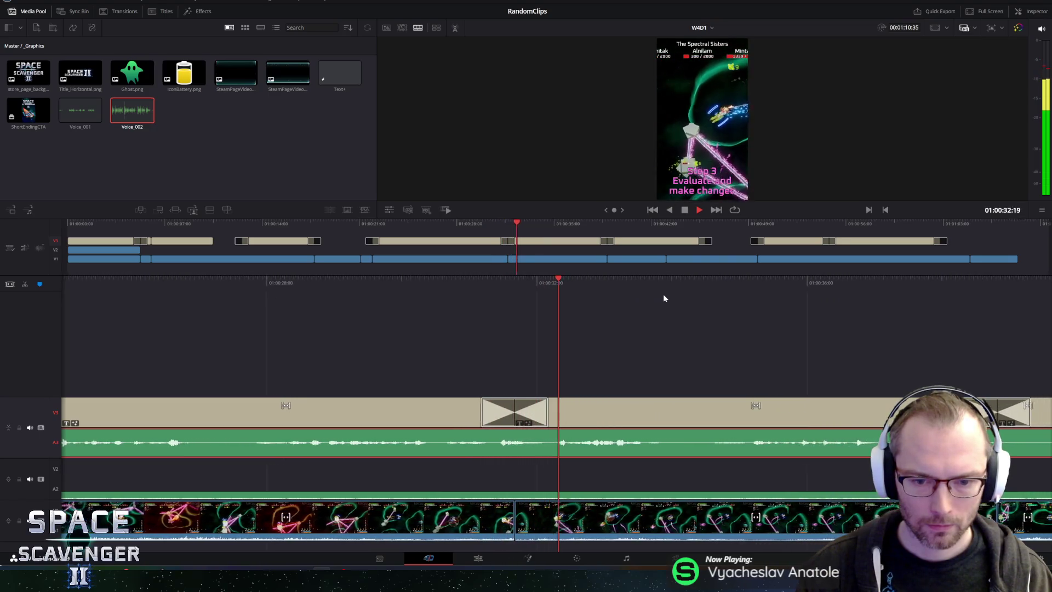
key("space")
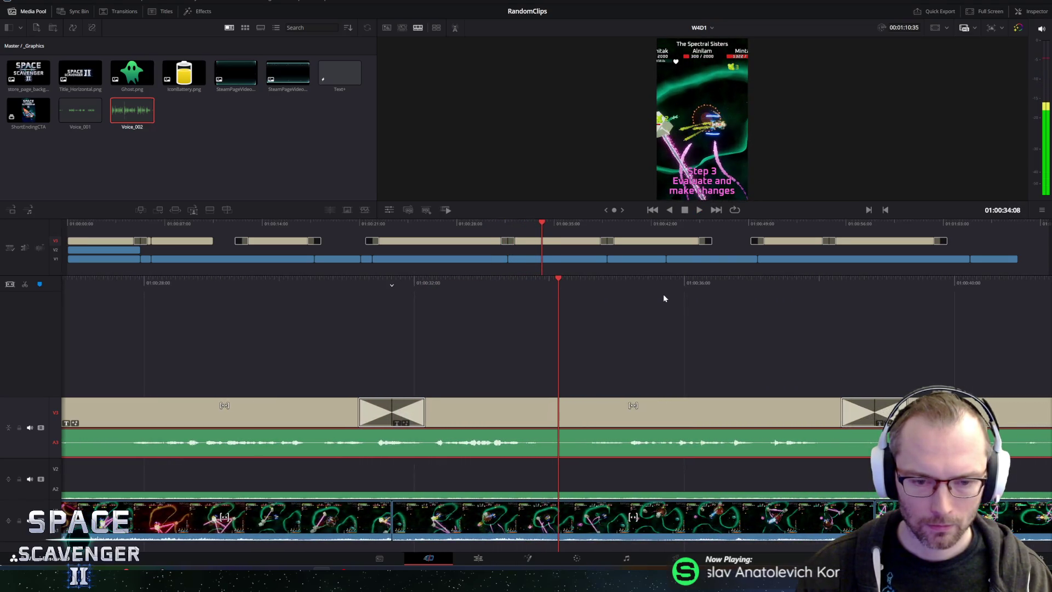
key("j")
key("j")
key("j")
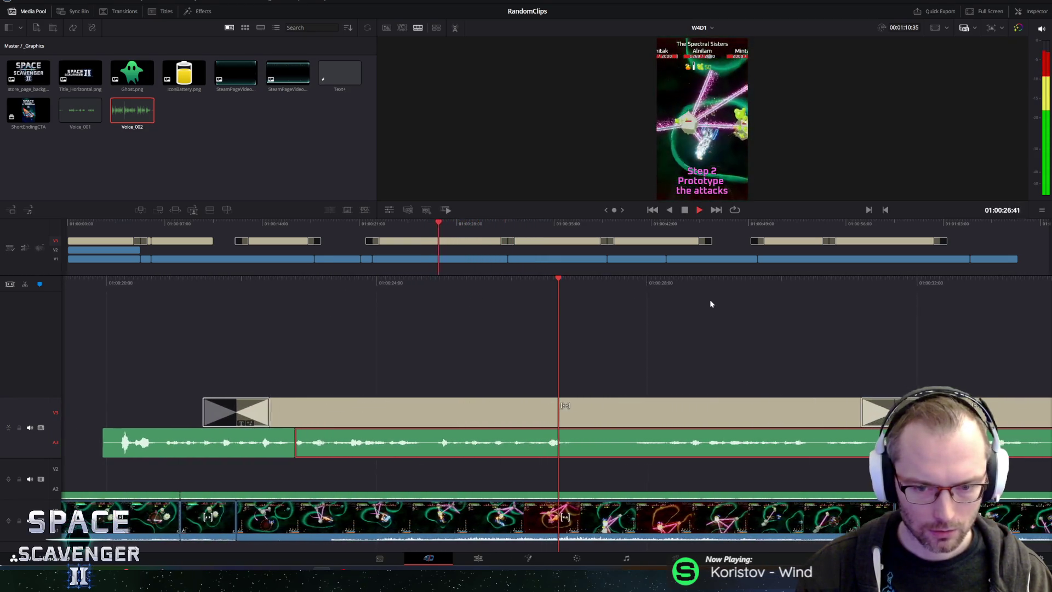
key("space")
key("space")
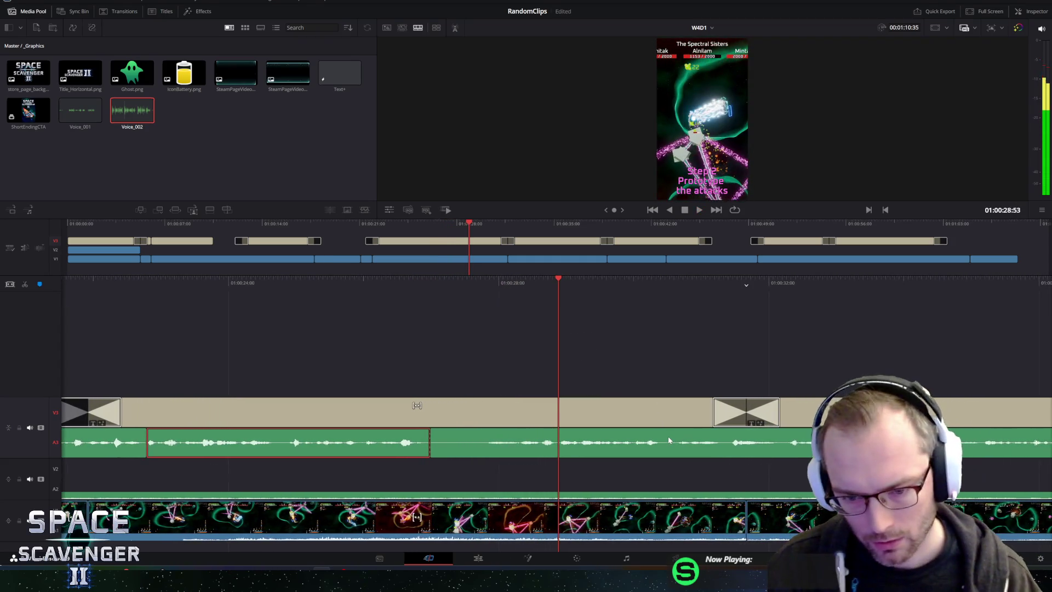
left_click(678, 437)
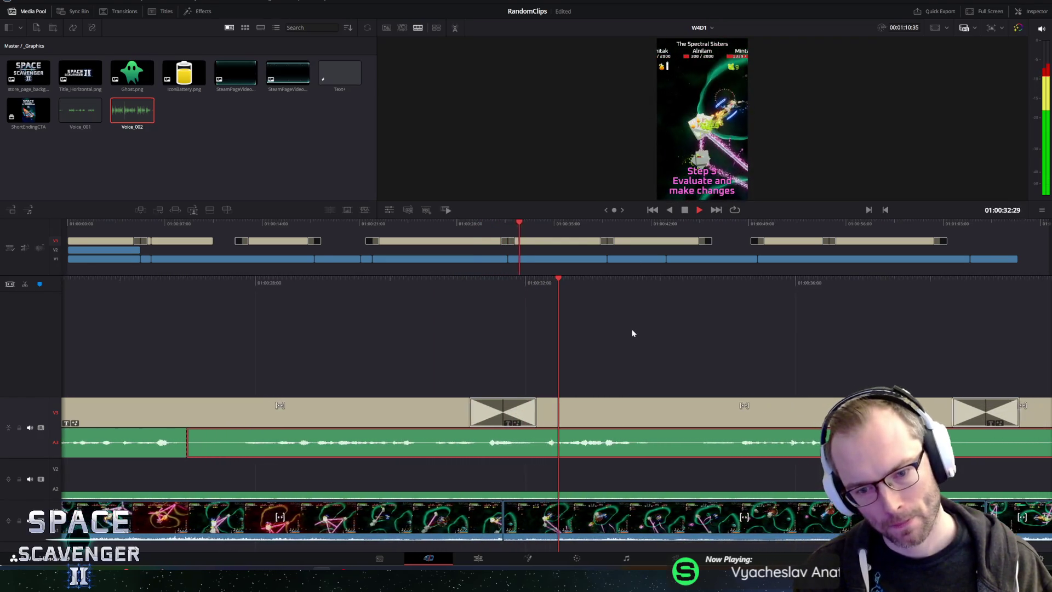
Step: Remove the unwanted stretch near 01:00:32 so the following narration pulls earlier, then review
key("space")
left_click(561, 283)
left_click_drag(562, 283, 590, 283)
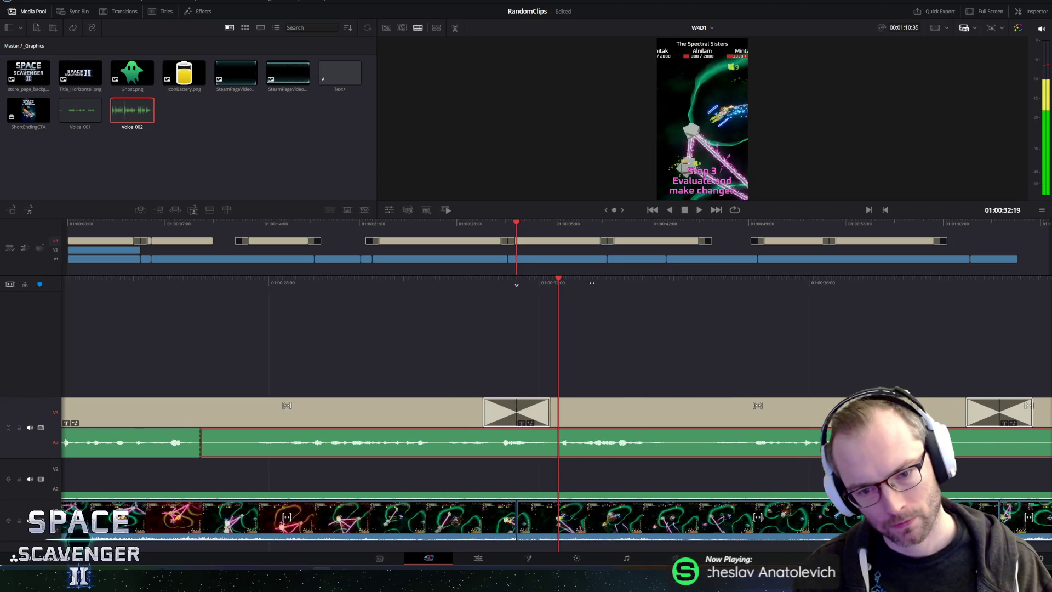
key("shift+d")
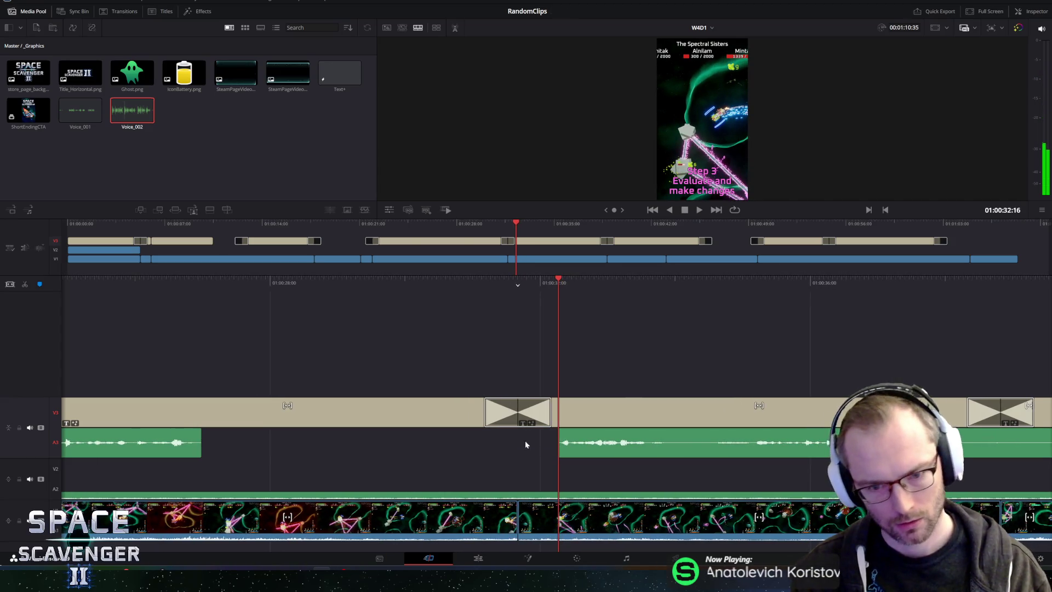
key("shift+d")
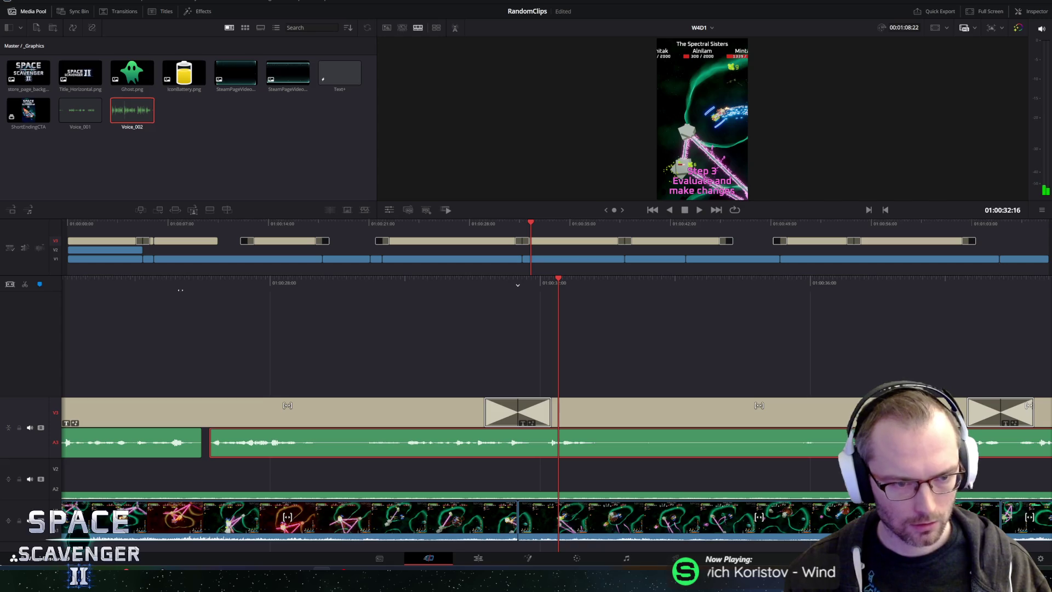
key("j")
key("j")
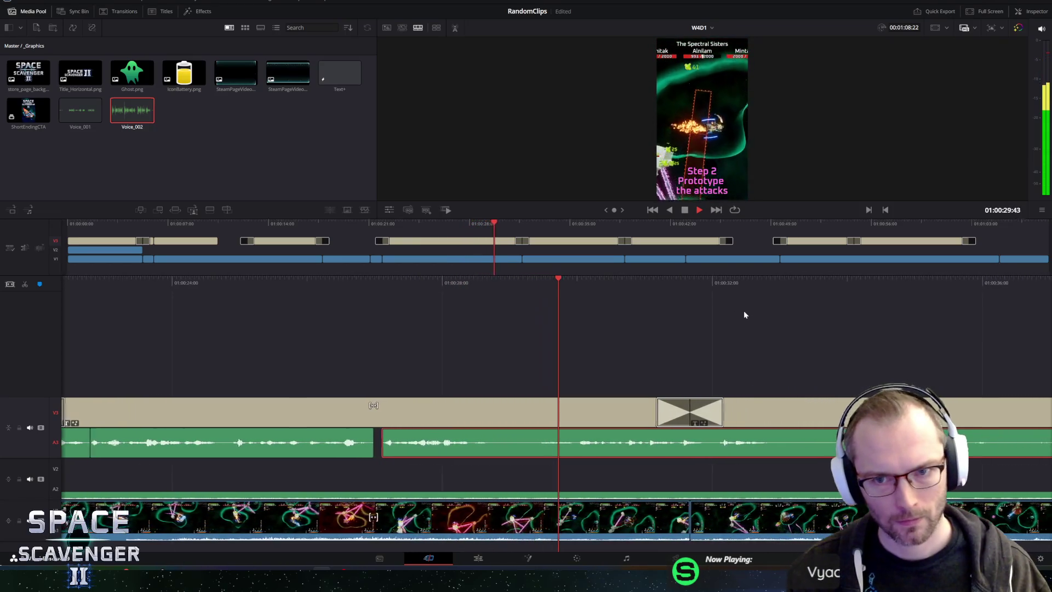
key("space")
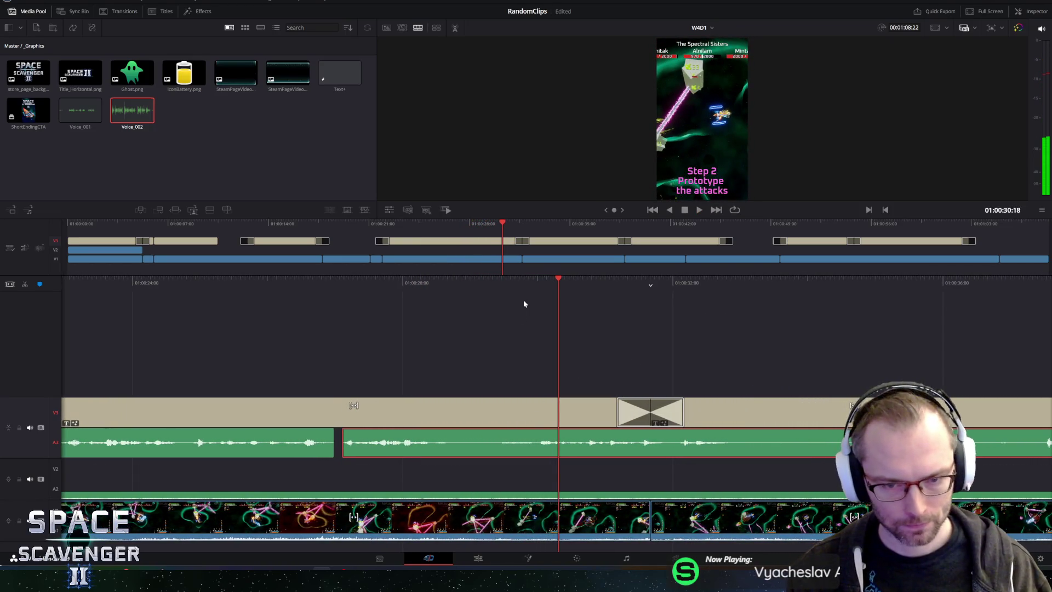
left_click_drag(531, 285, 553, 283)
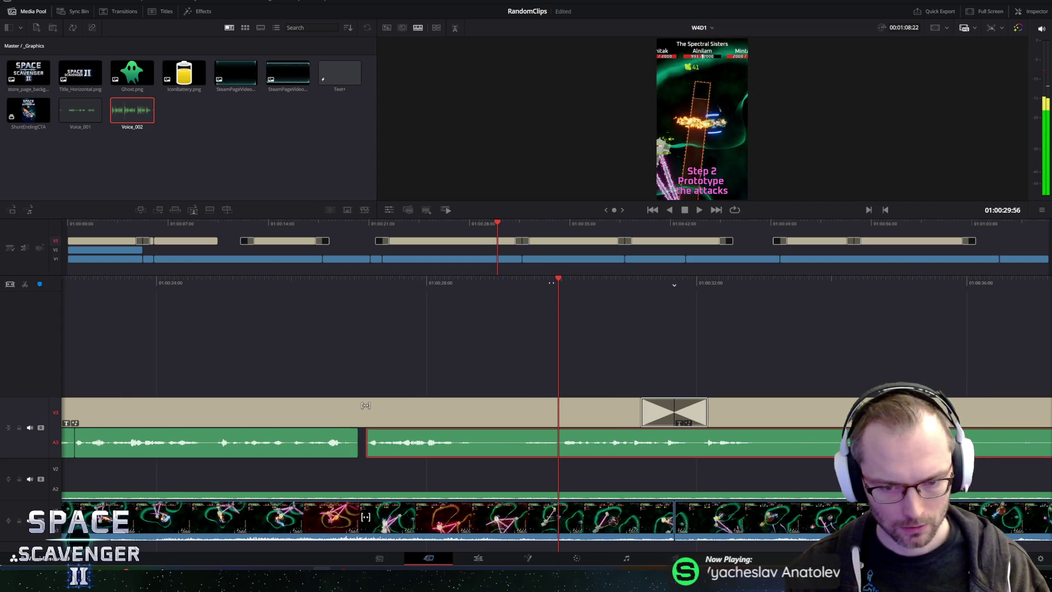
left_click_drag(496, 299, 582, 283)
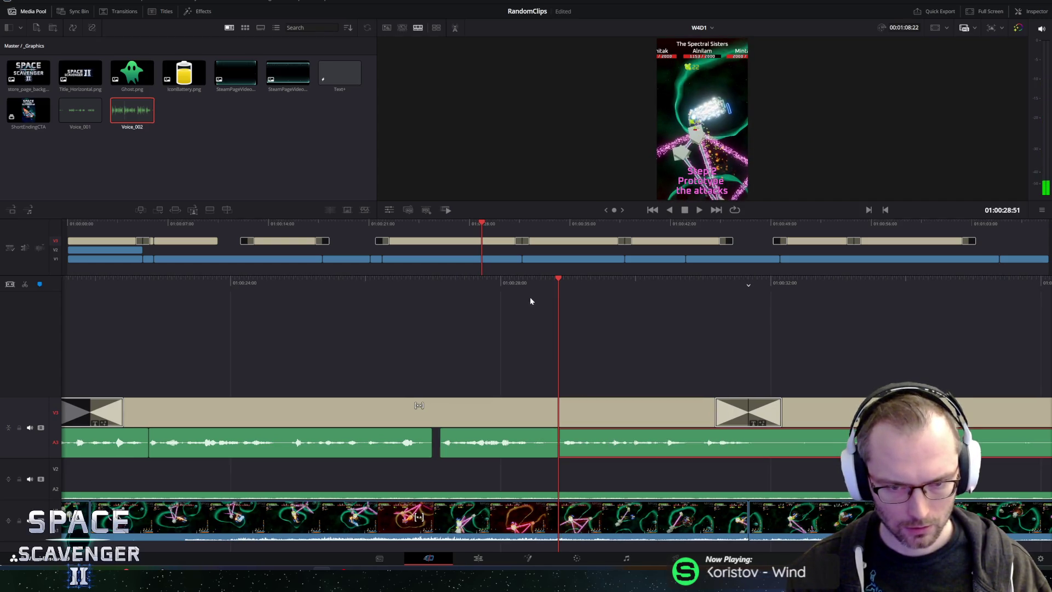
left_click_drag(529, 300, 652, 282)
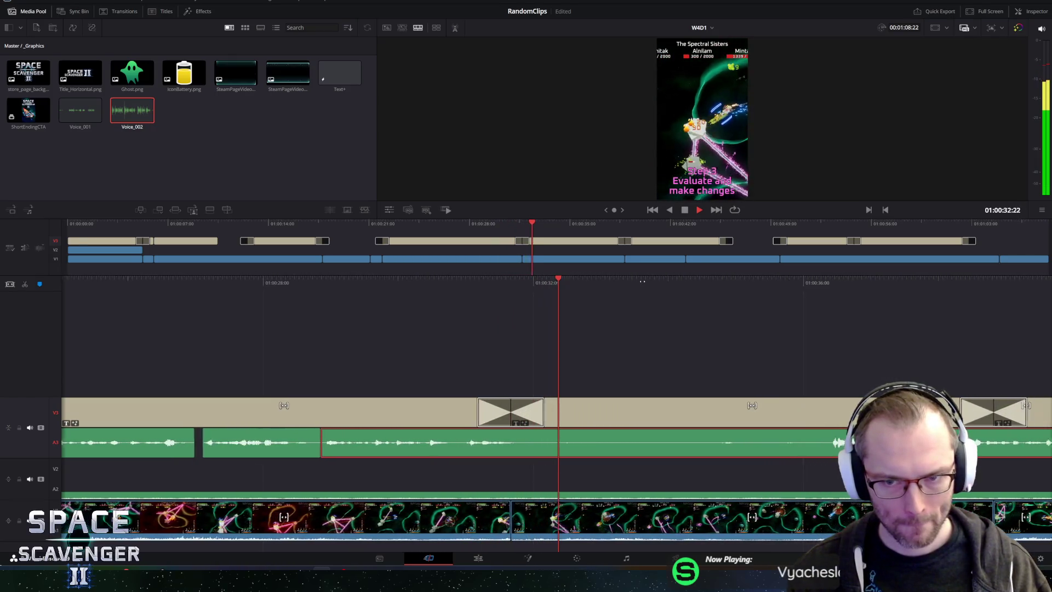
key("space")
key("j")
key("j")
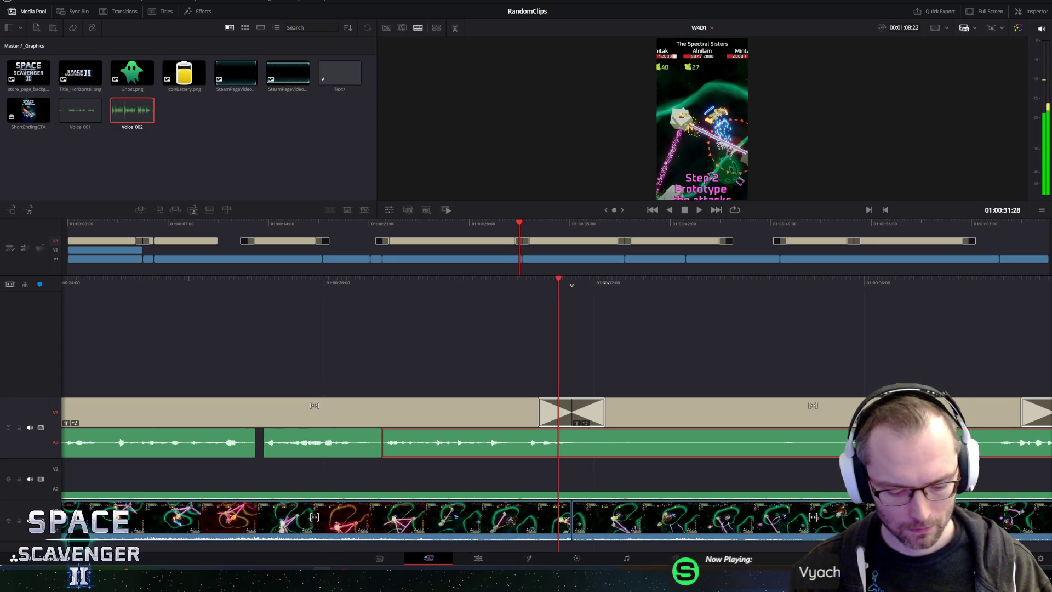
Step: Delete the selected silent voice-over stretch and shift the remaining narration later on the timeline
left_click(650, 441)
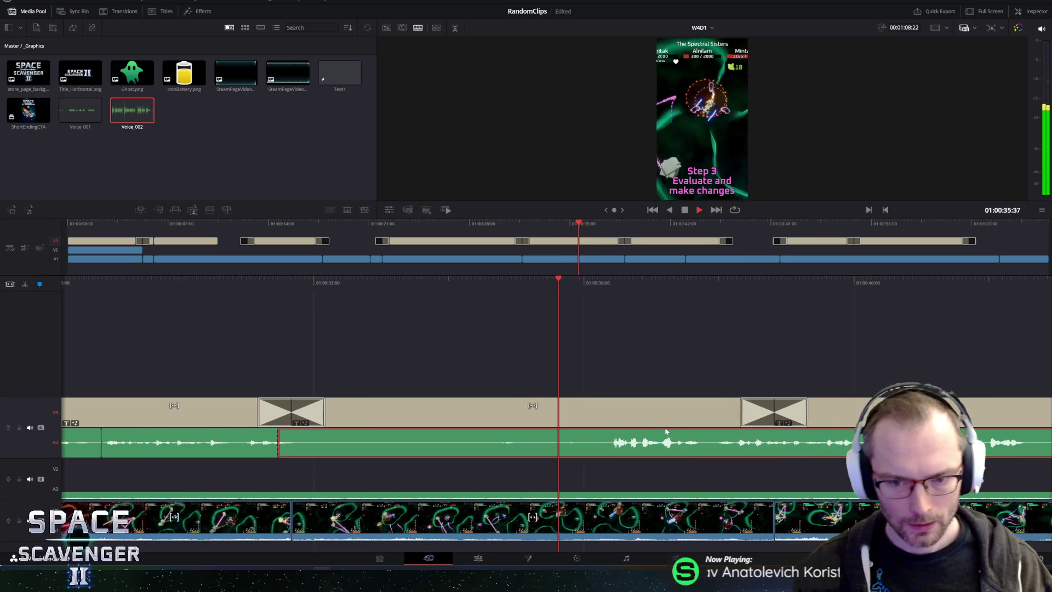
key("space")
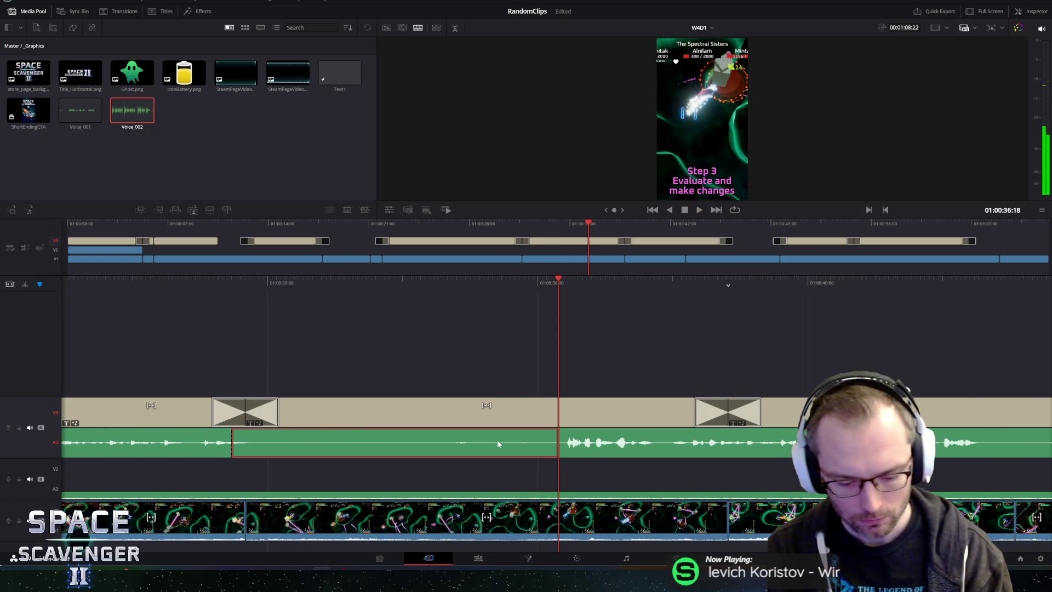
key("Delete")
key("space")
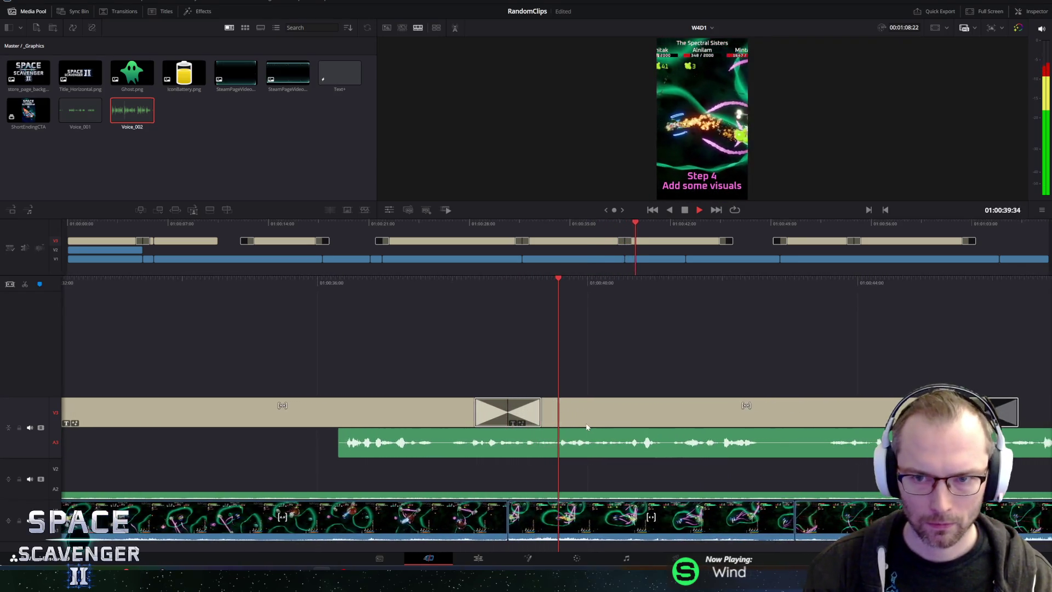
key("space")
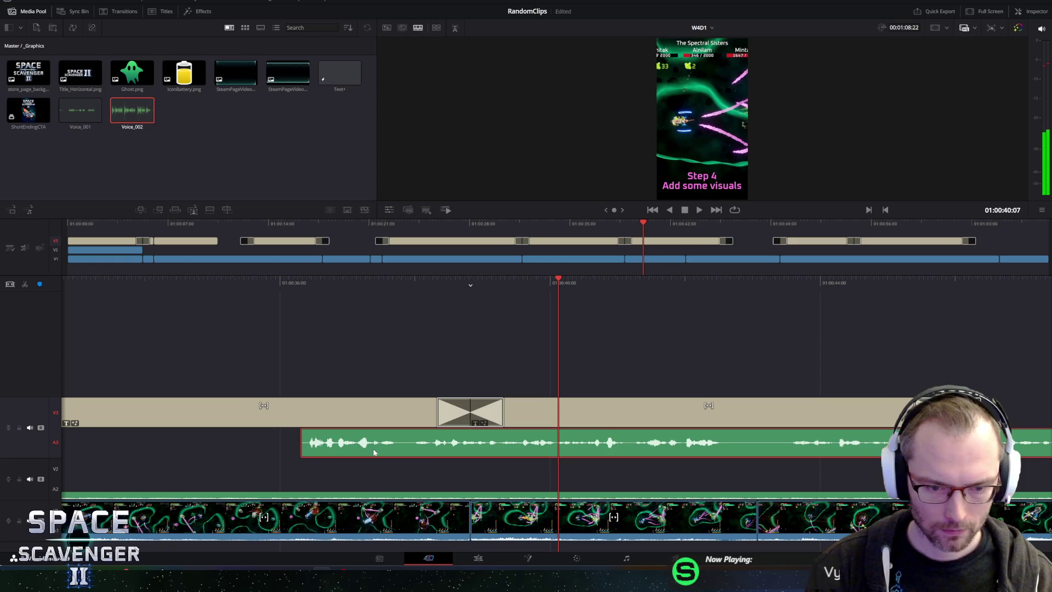
left_click_drag(424, 456, 458, 455)
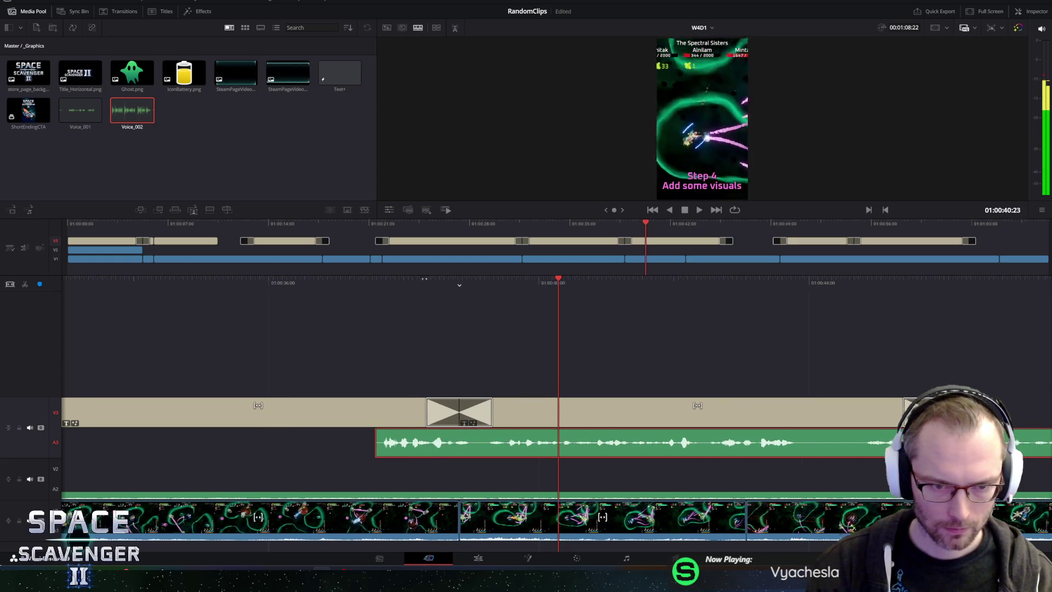
Step: Replay around the Step 4 card to check the narration timing, then scrub back before the next voice line
key("space")
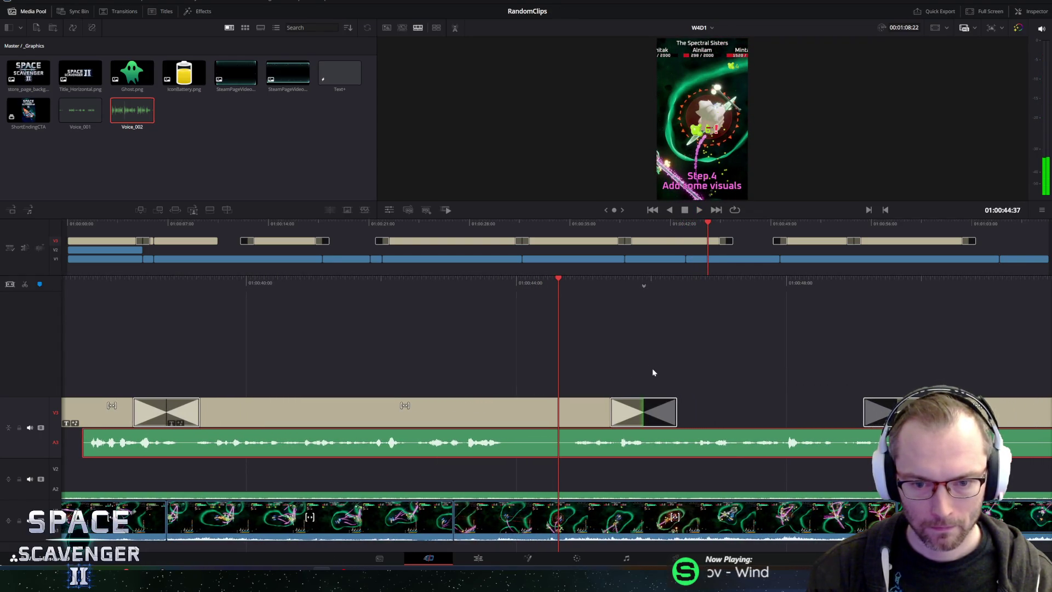
key("space")
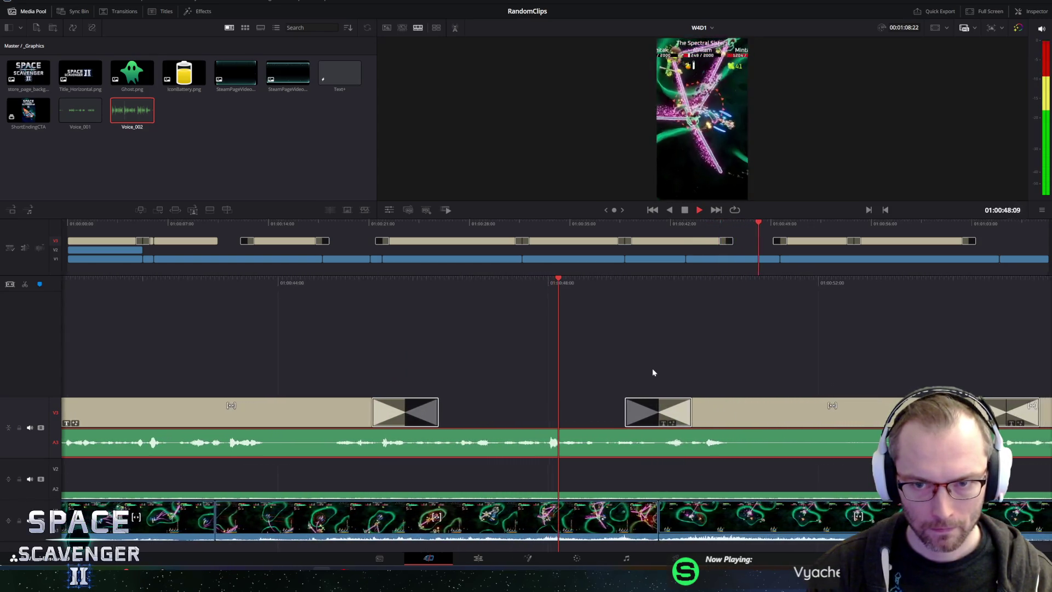
key("space")
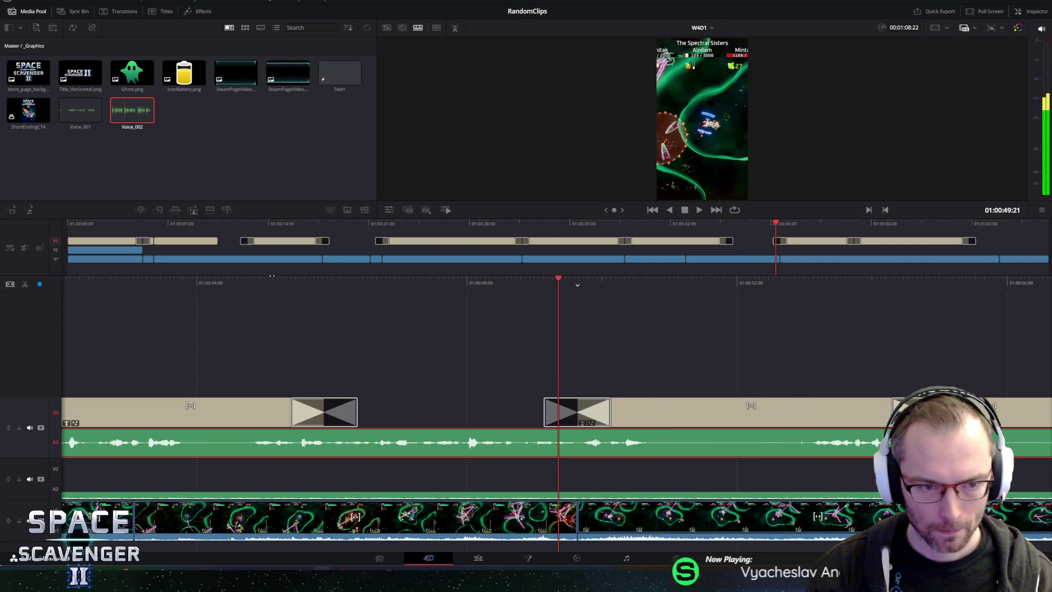
key("j")
key("j")
key("l")
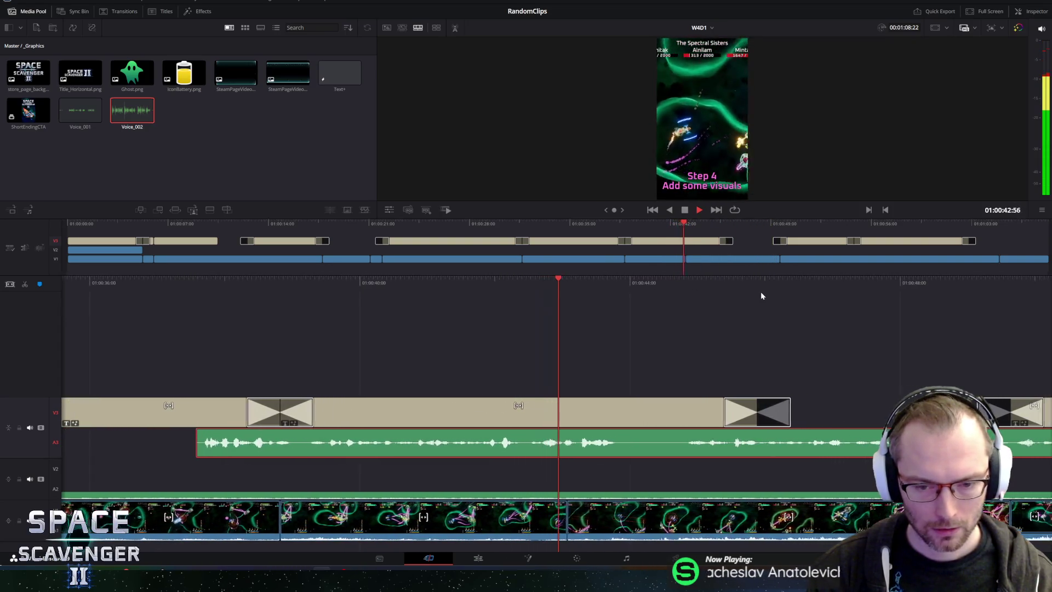
key("space")
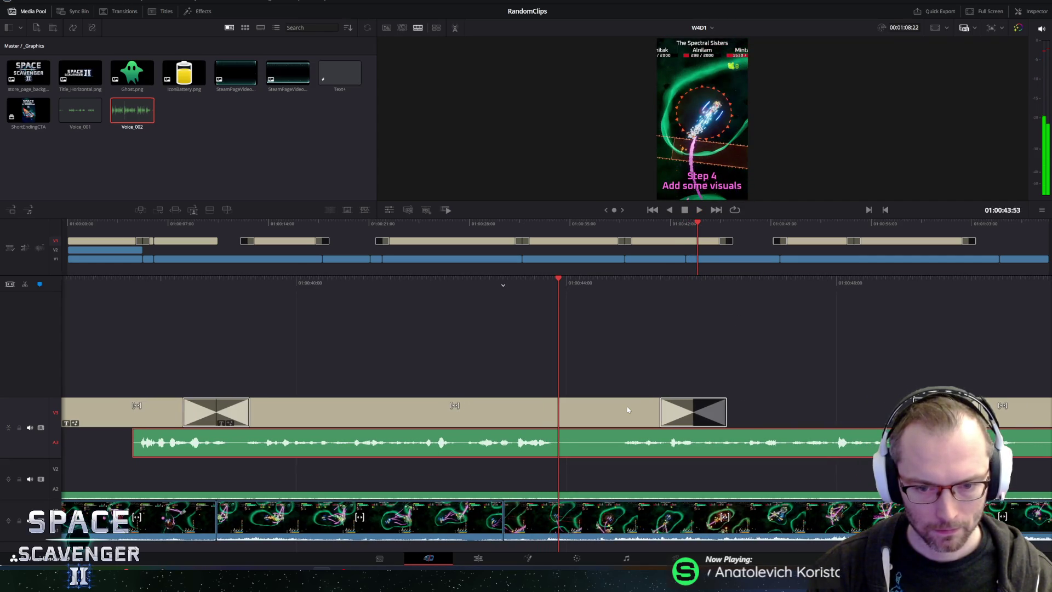
key("j")
key("j")
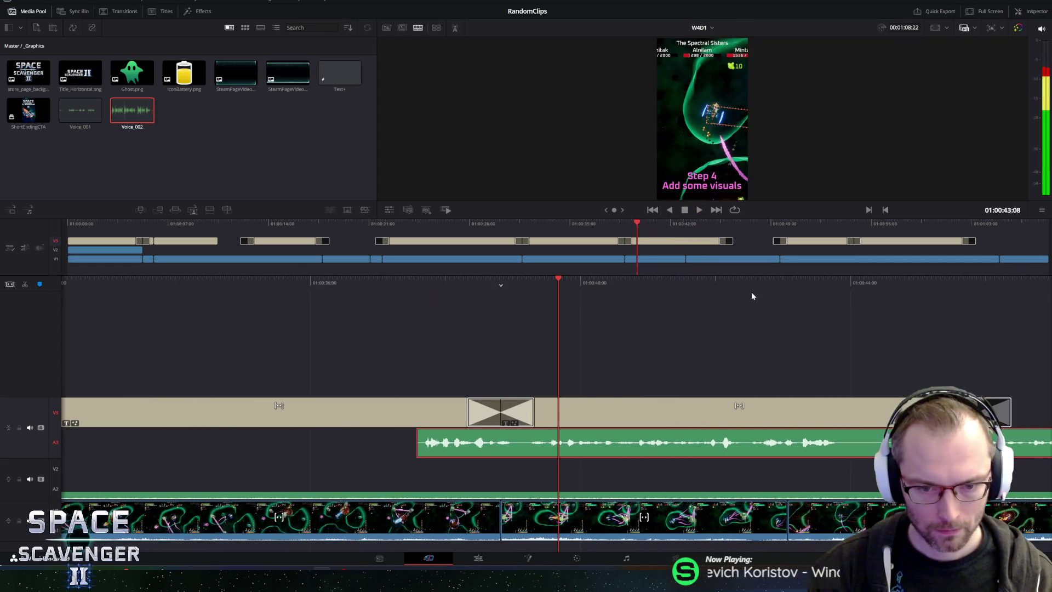
key("l")
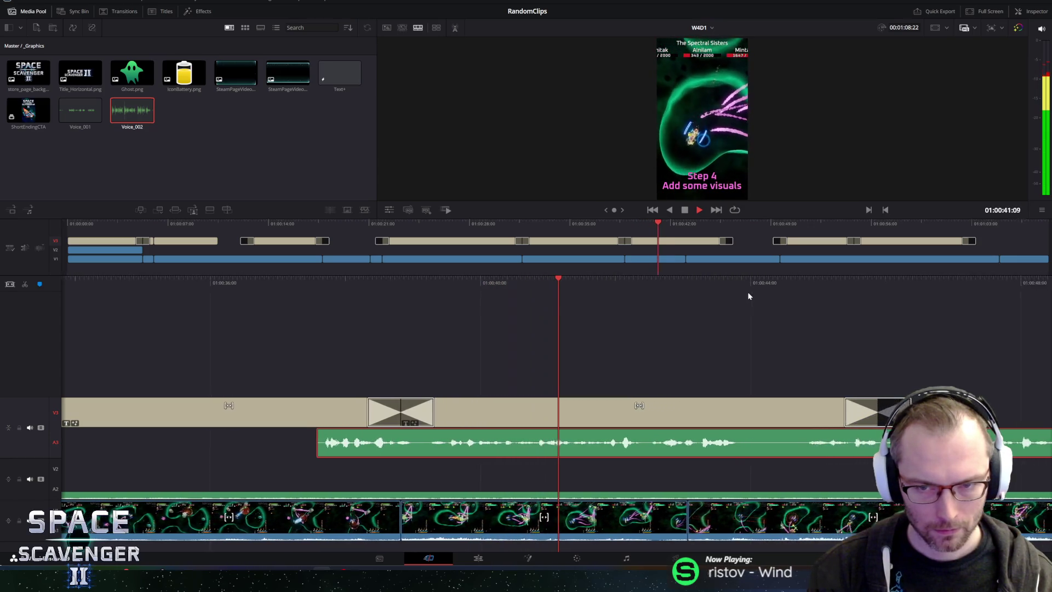
key("space")
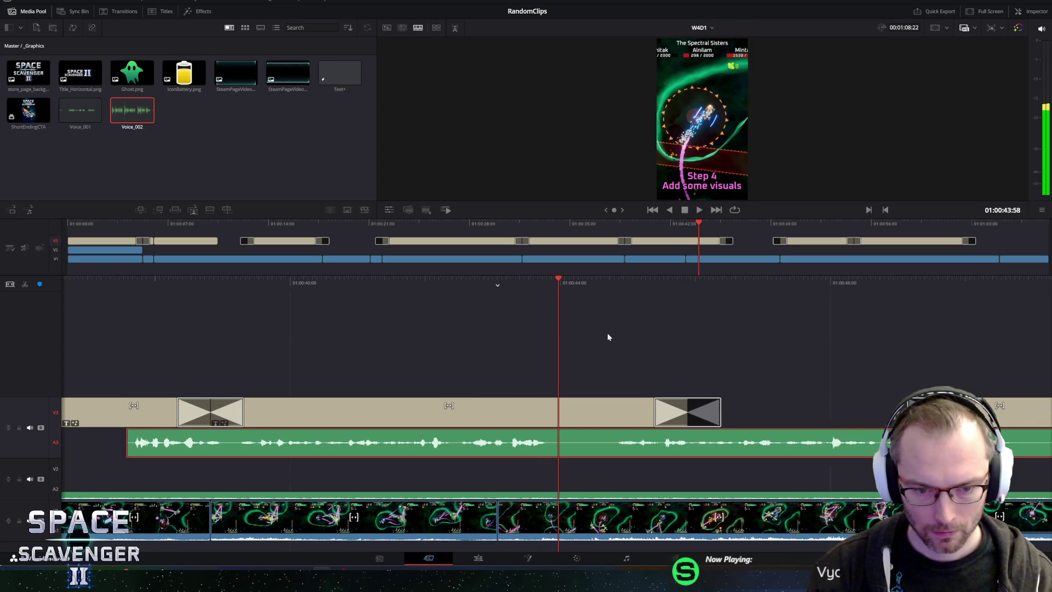
left_click_drag(448, 290, 552, 284)
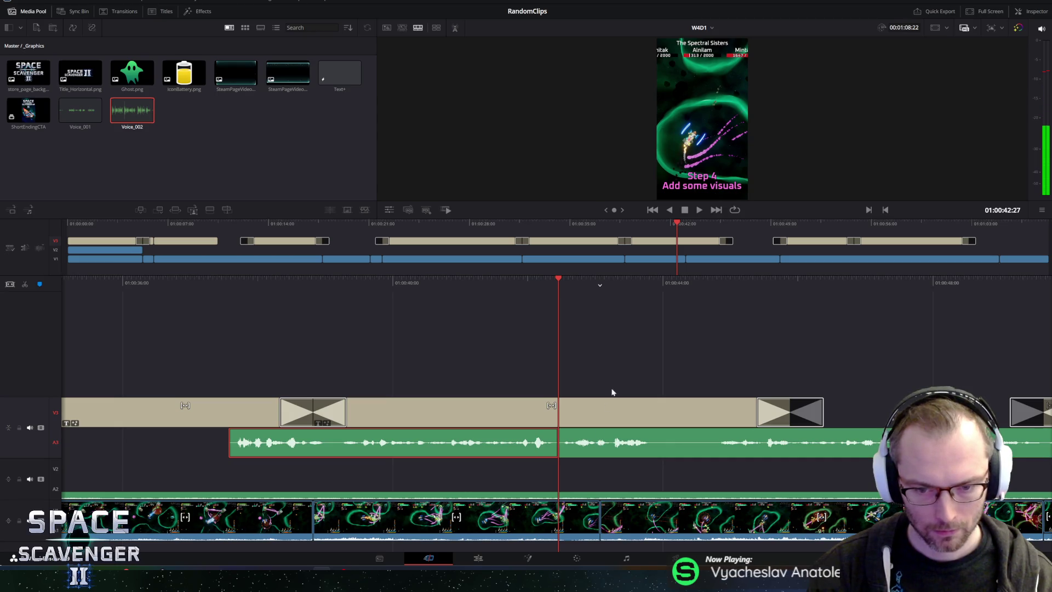
key("space")
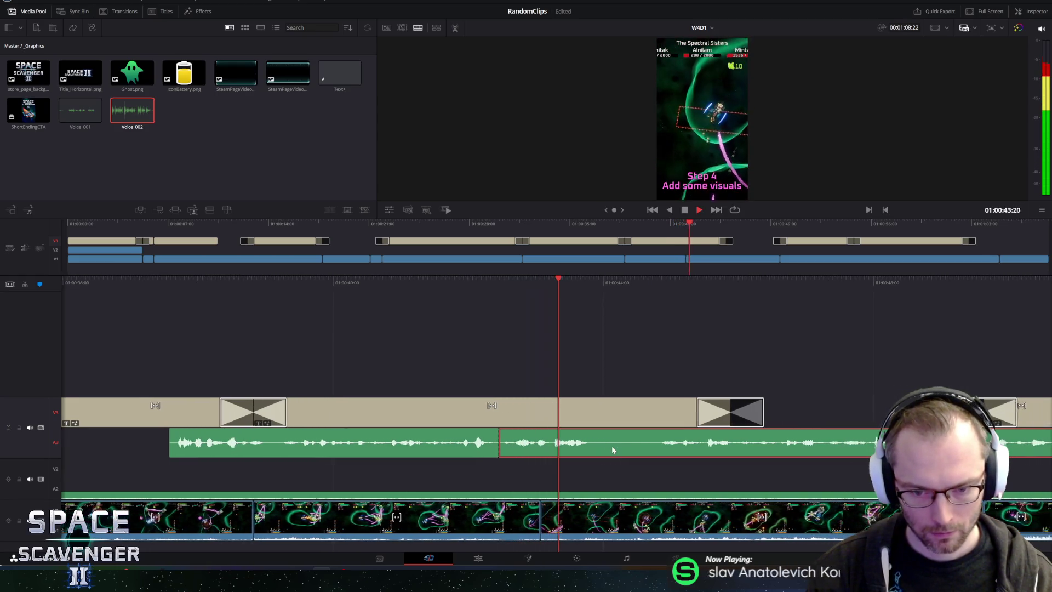
key("space")
key("space")
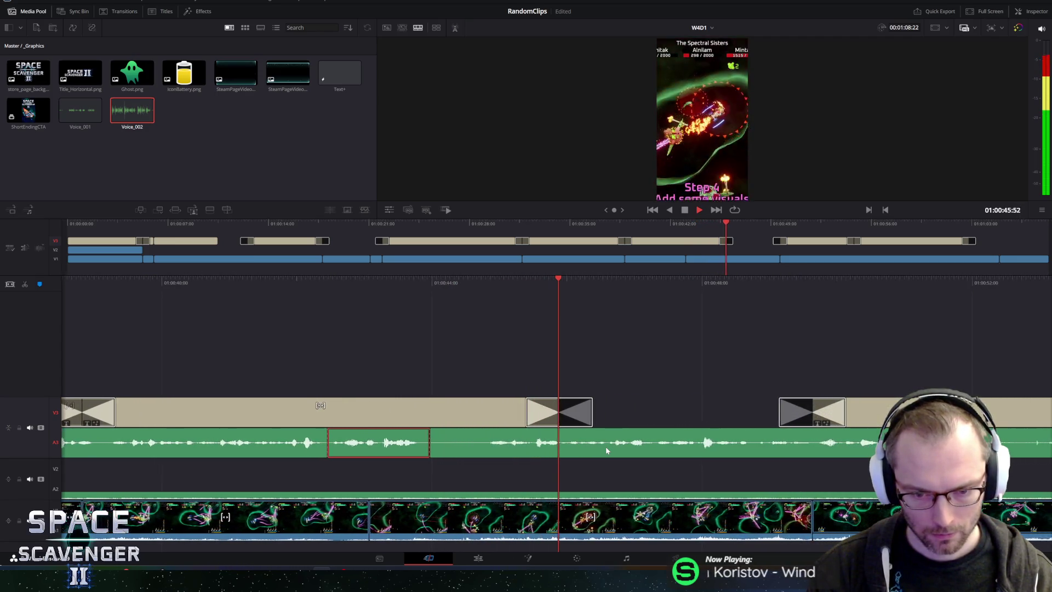
key("space")
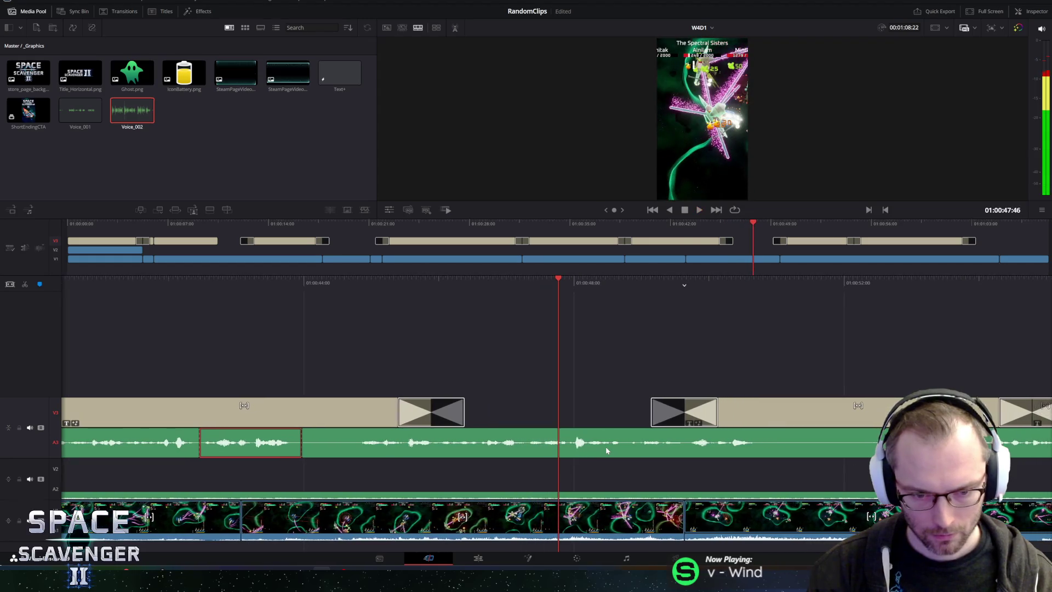
left_click_drag(388, 281, 562, 291)
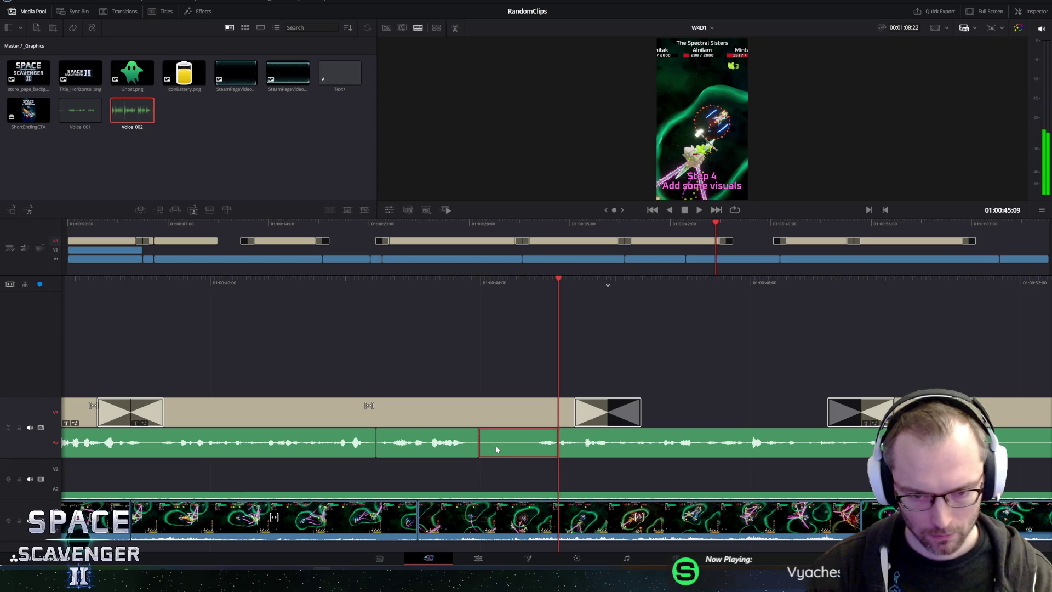
key("Delete")
key("space")
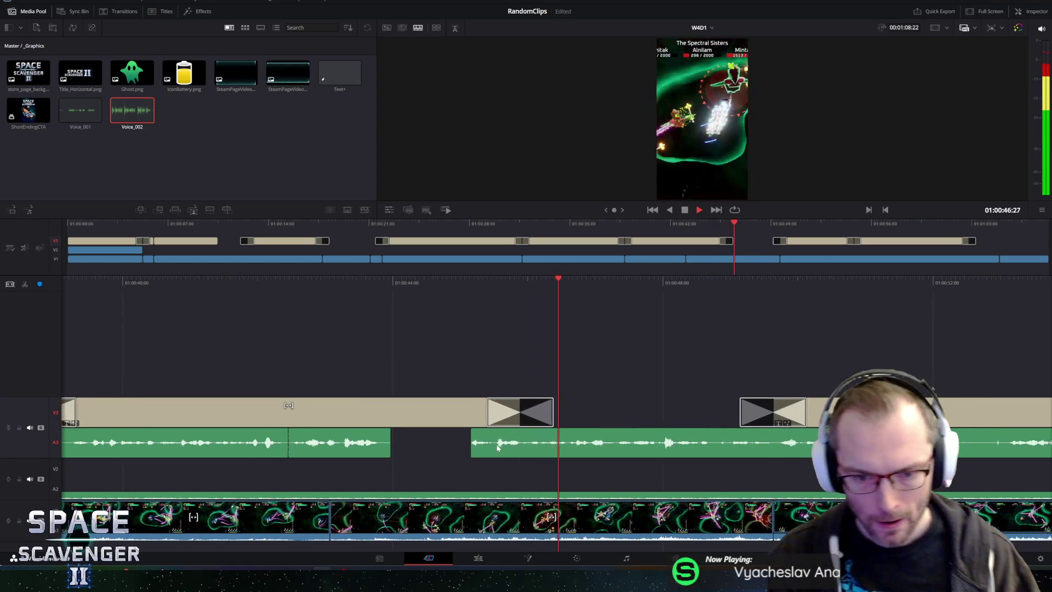
key("space")
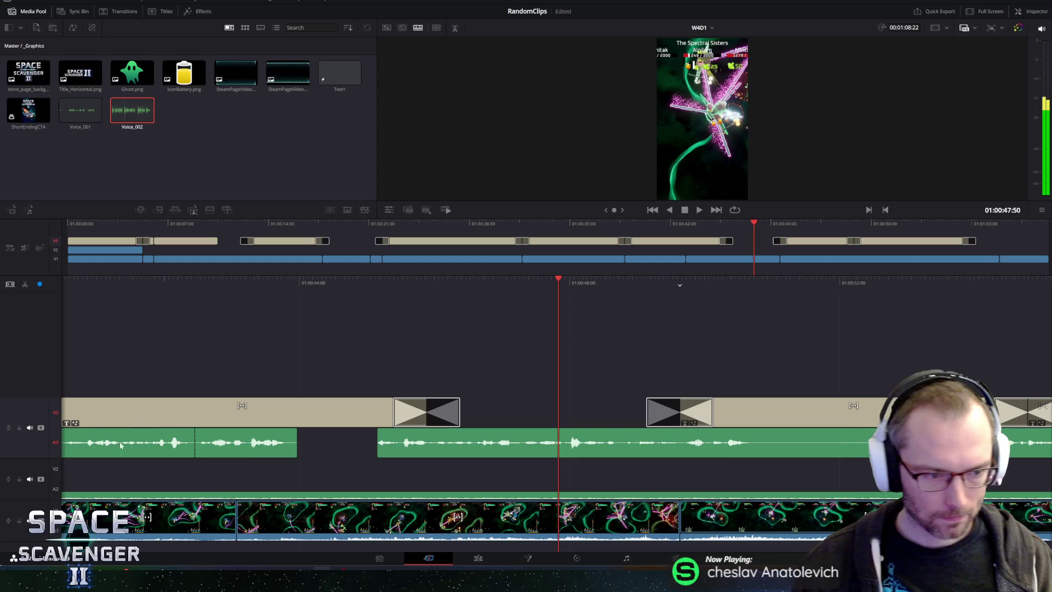
key("space")
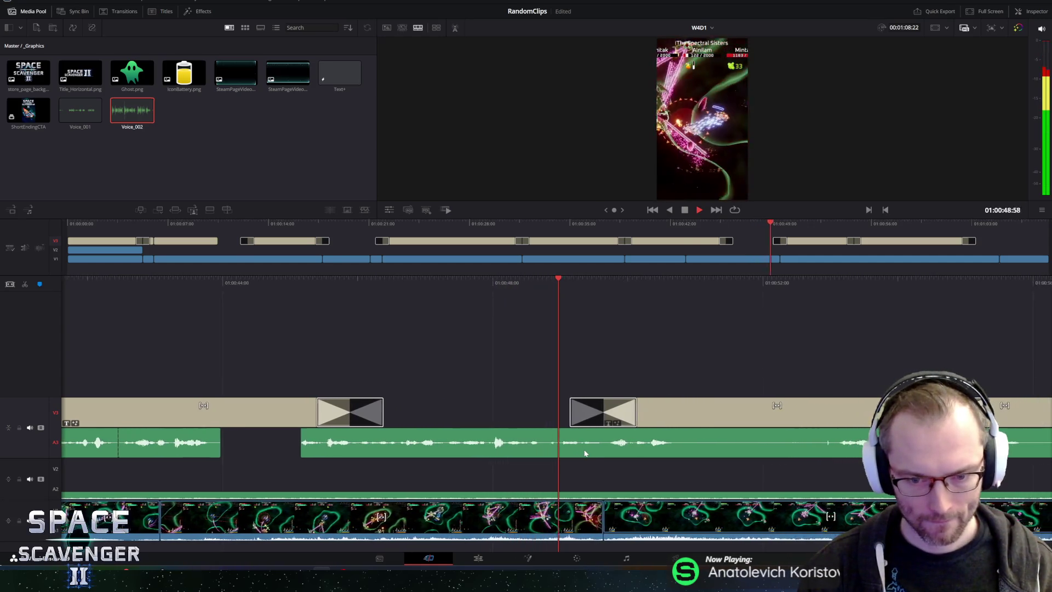
key("space")
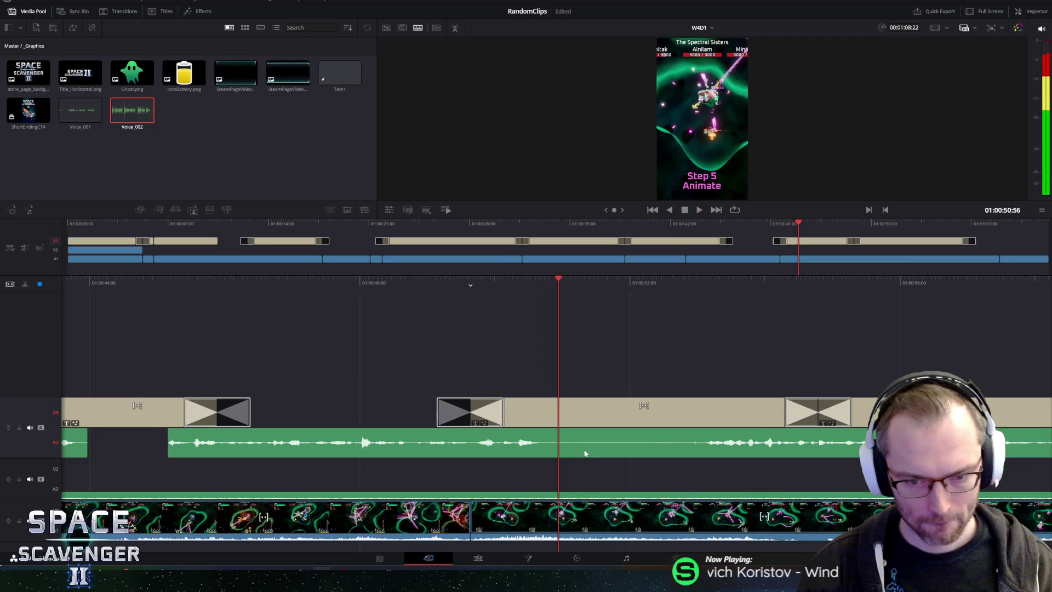
key("space")
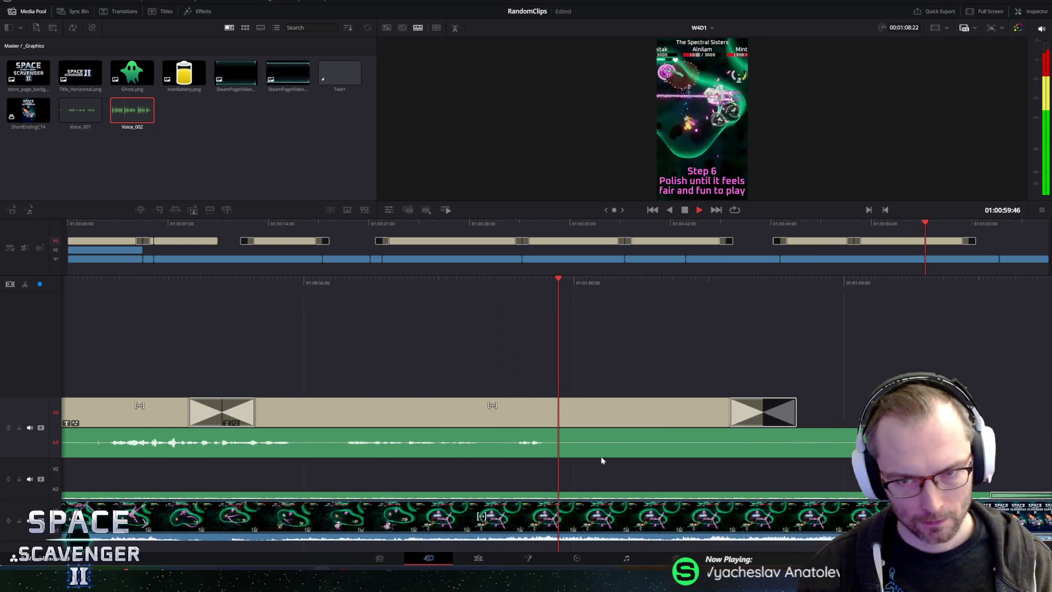
Step: Select the last Voice_002 clip and play through to see how the short ends
key("space")
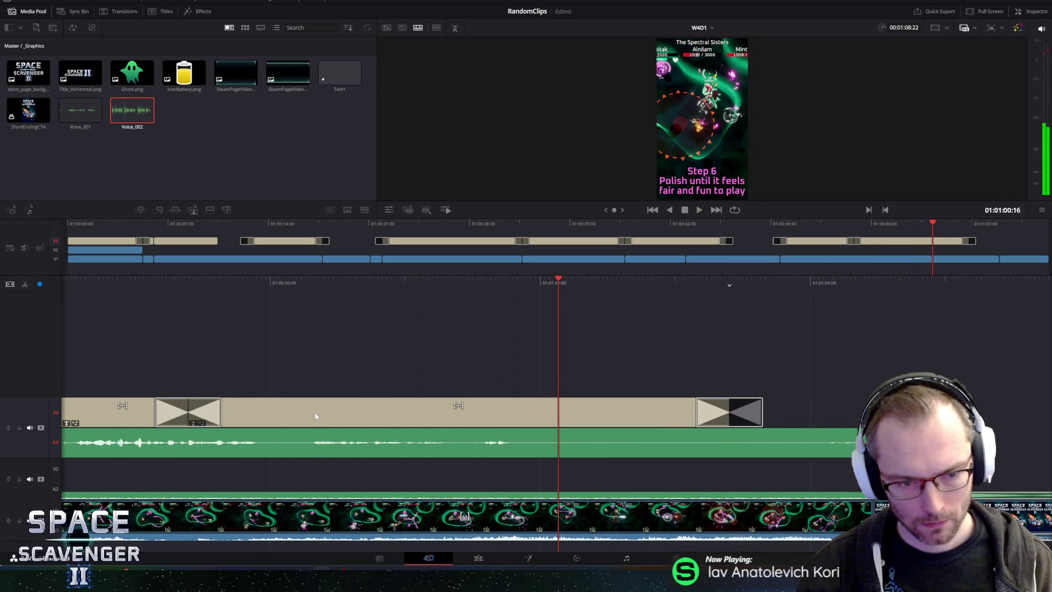
scroll(586, 451, "up", 3)
scroll(586, 451, "up", 3)
scroll(586, 451, "up", 2)
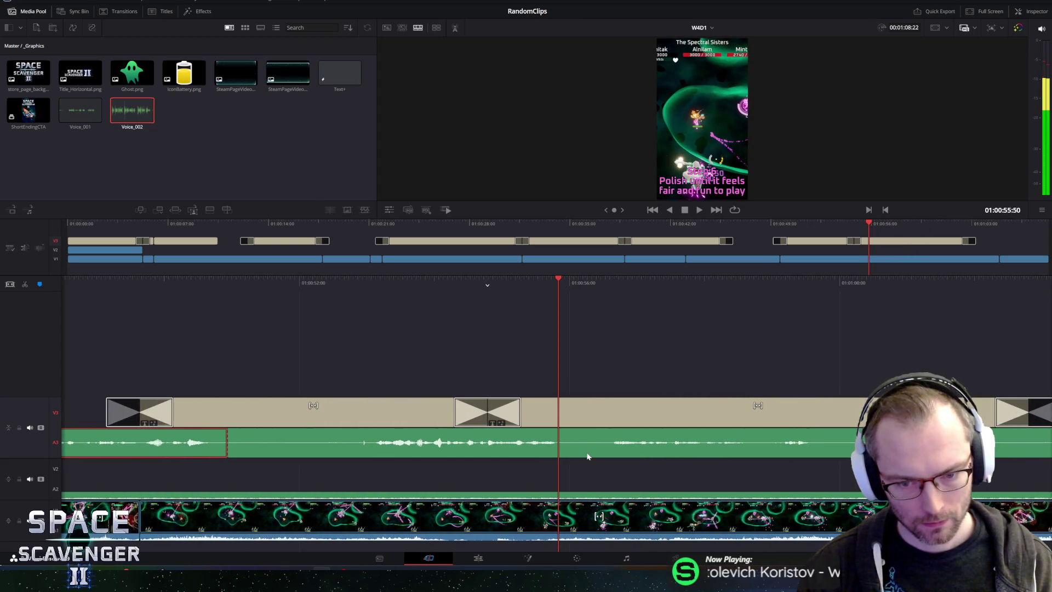
left_click(592, 446)
key("space")
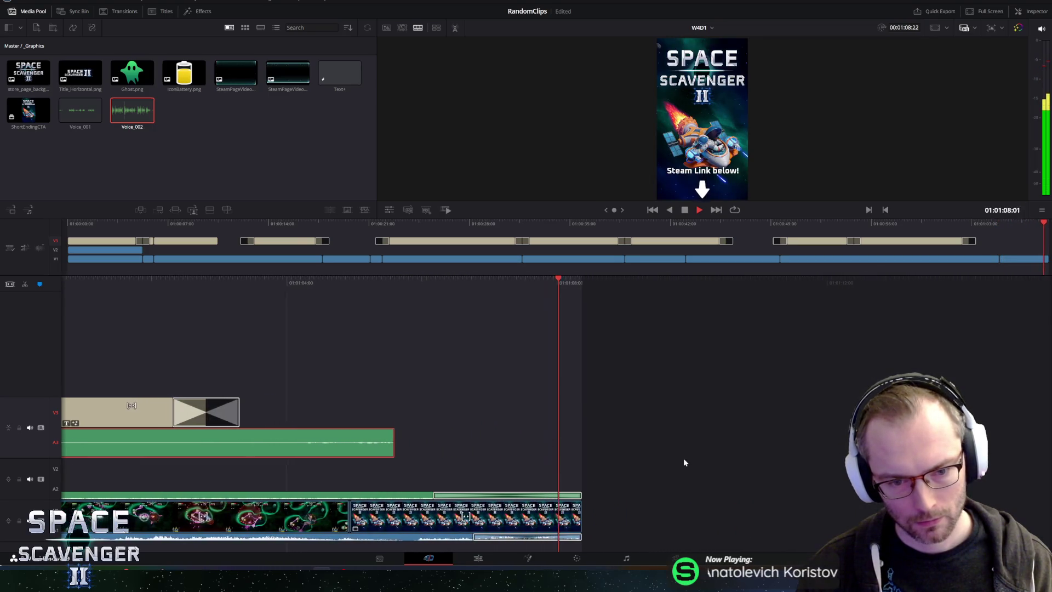
key("space")
scroll(571, 283, "up", 5)
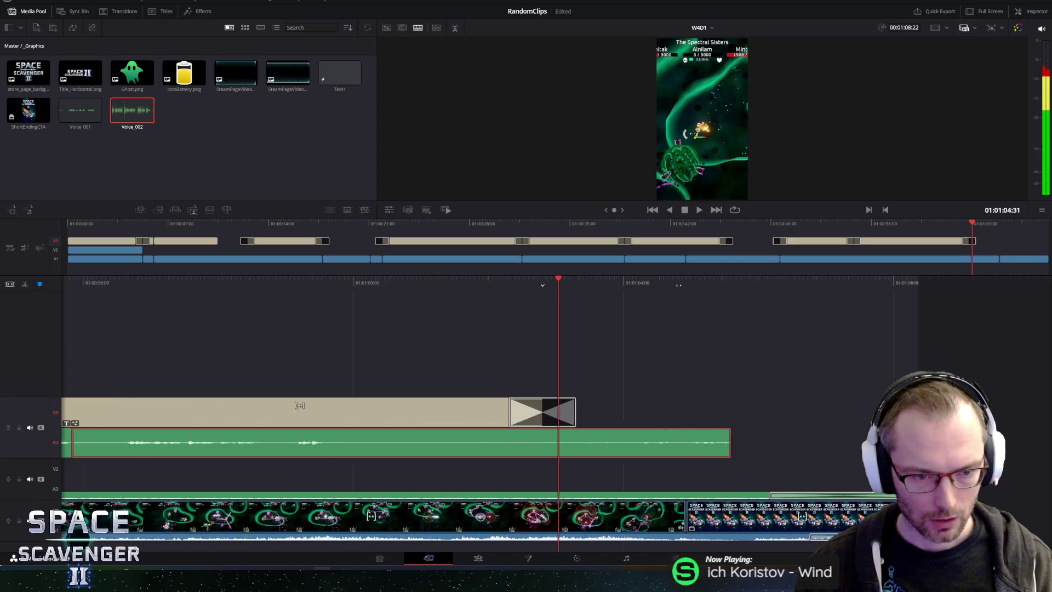
Step: Split the voice-over at 01:00:59:45 and delete its silent tail so narration ends at the Step 6 card
key("space")
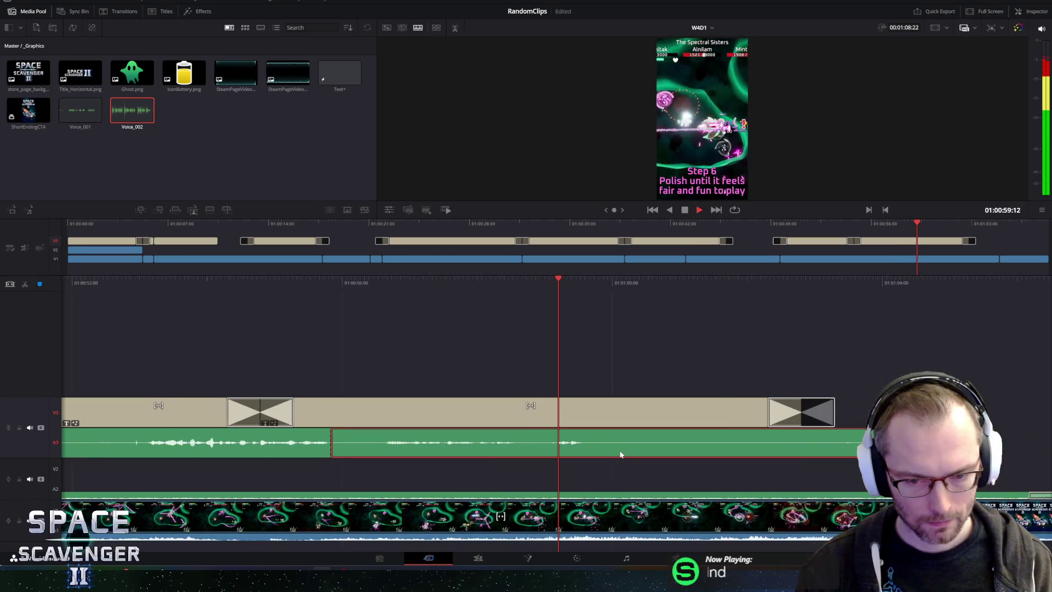
key("space")
key("ctrl+b")
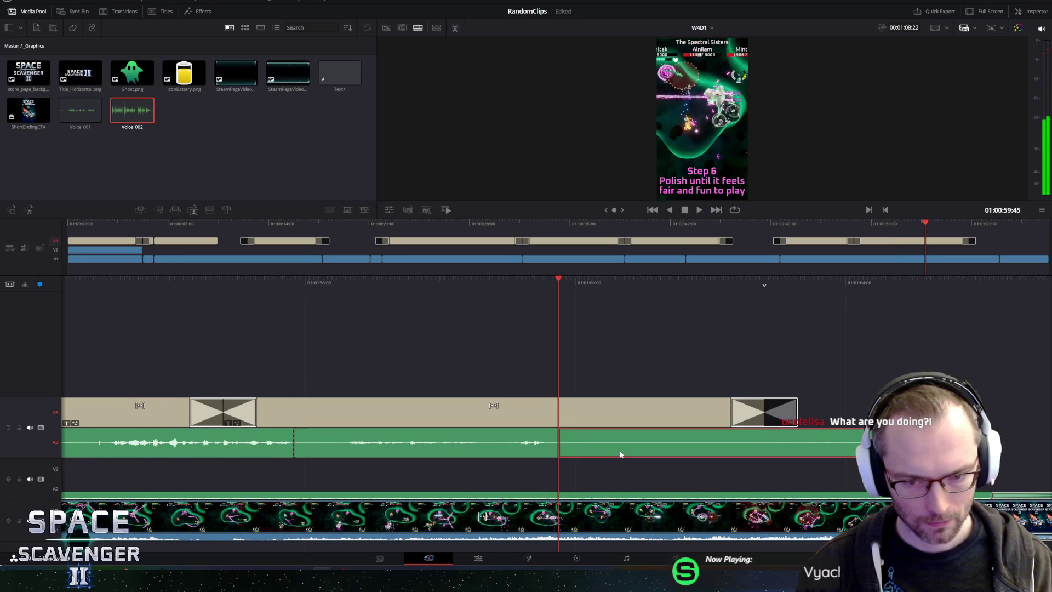
key("Delete")
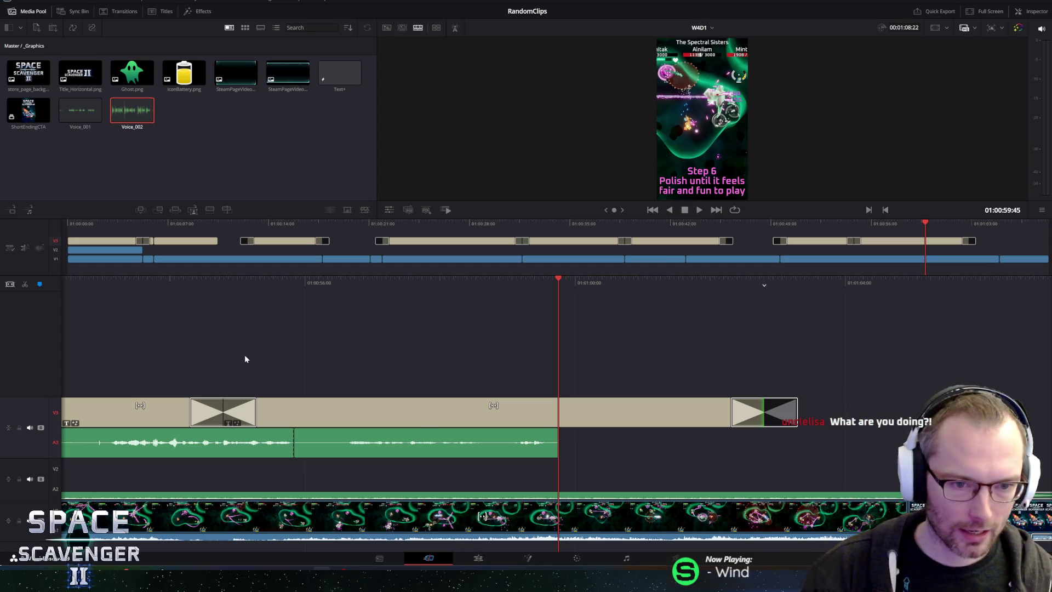
scroll(178, 416, "up", 5)
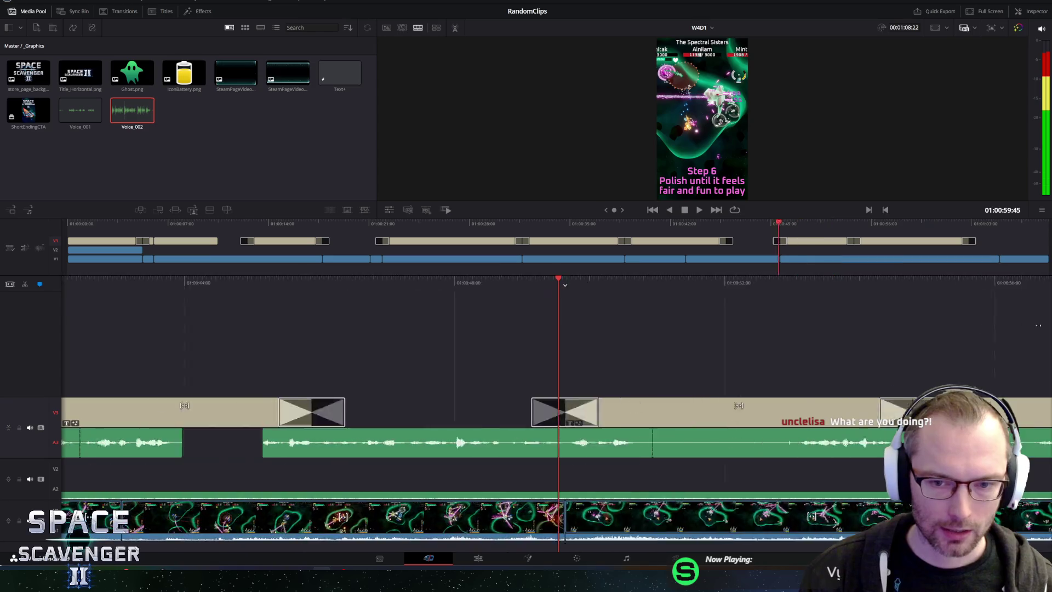
scroll(608, 313, "up", 2)
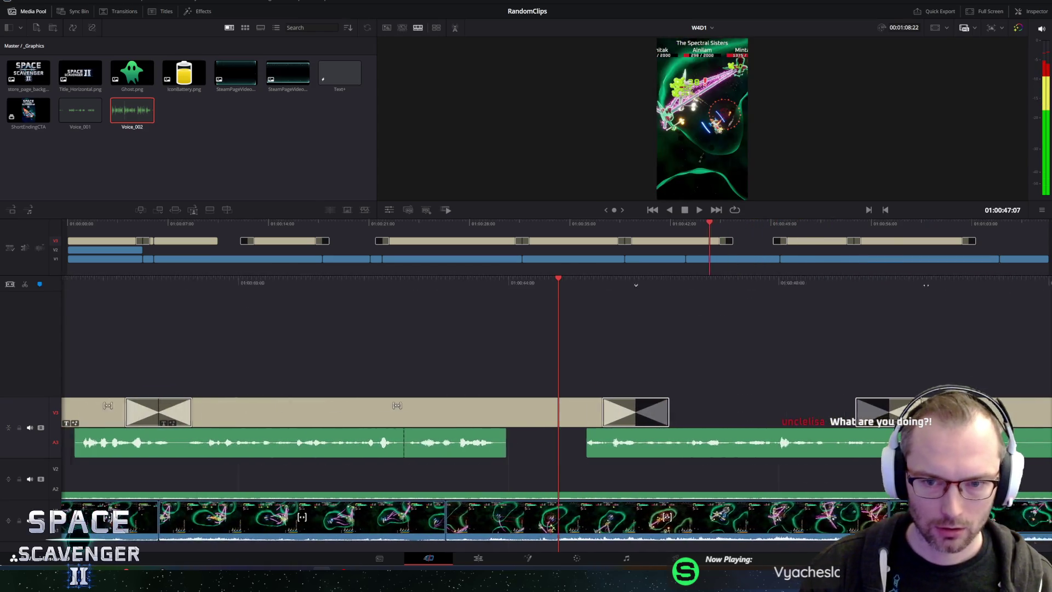
scroll(590, 331, "up", 1)
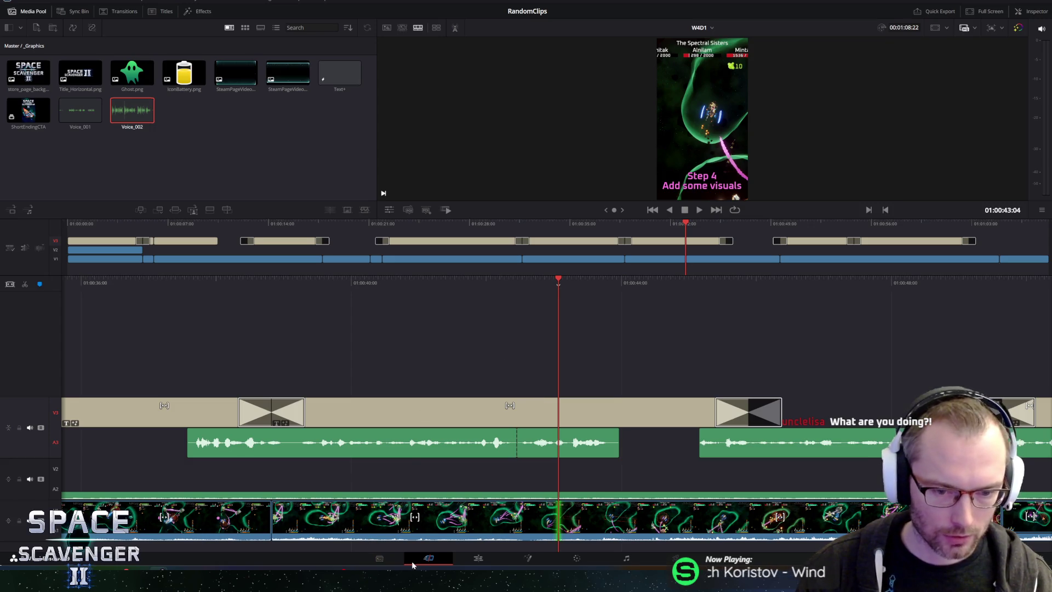
Step: Switch to the Edit page, resize the viewer and timeline areas, and play W4D1 from the start
left_click(462, 561)
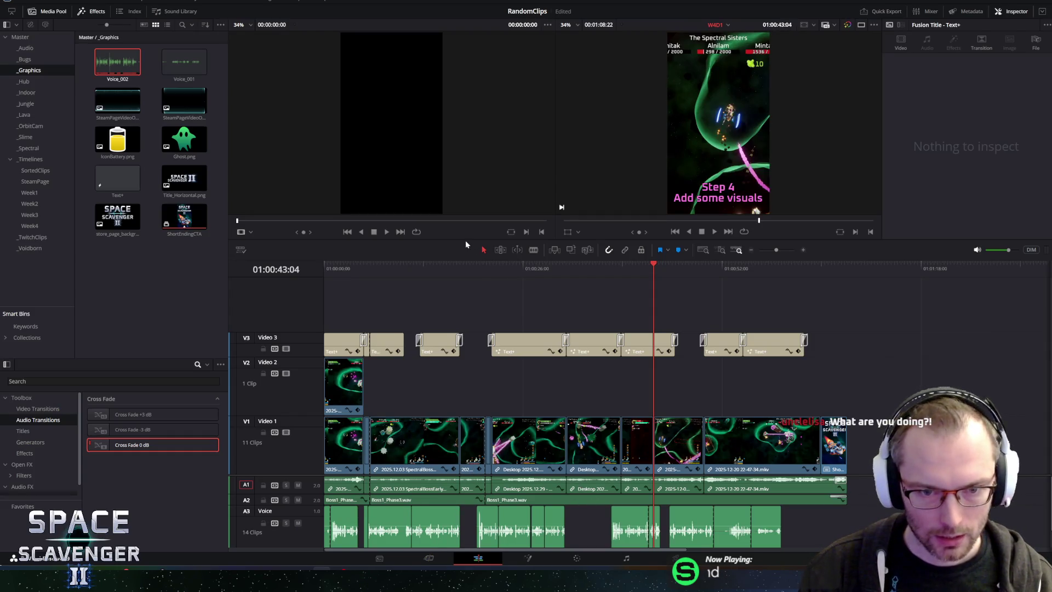
left_click_drag(466, 241, 463, 161)
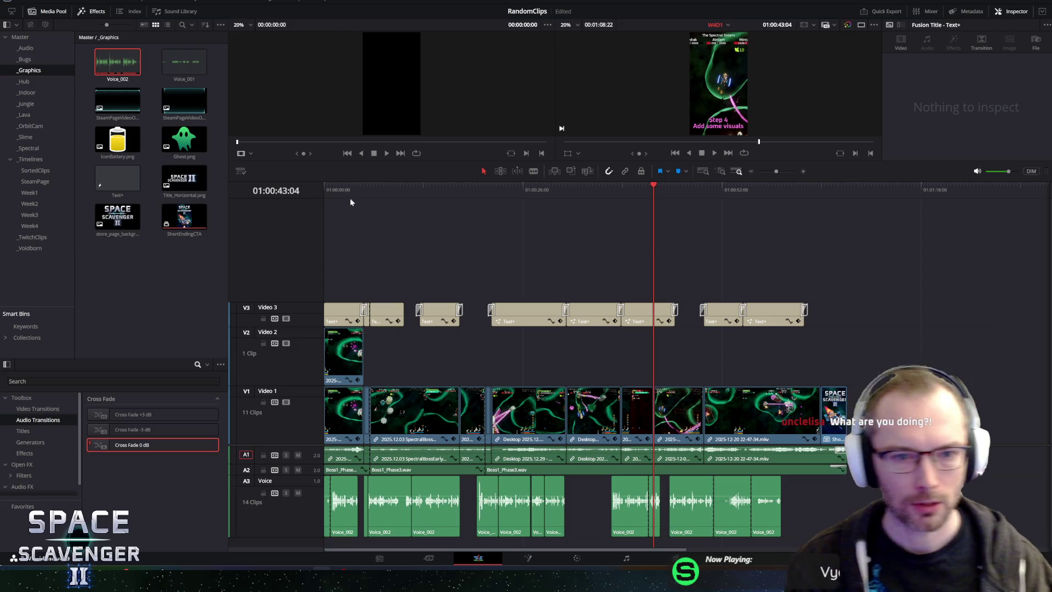
key("Home")
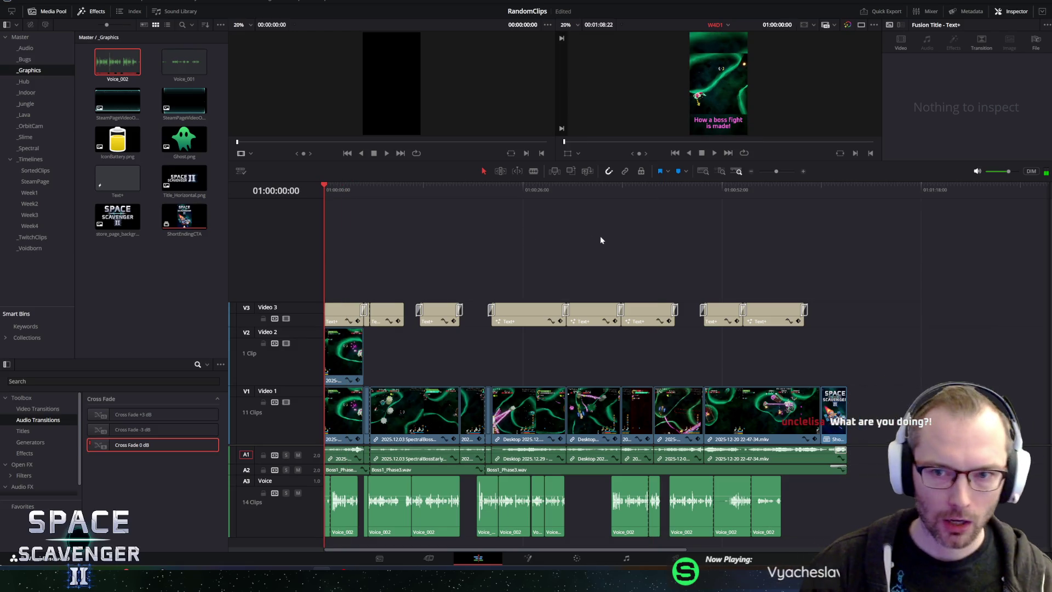
left_click_drag(579, 161, 573, 231)
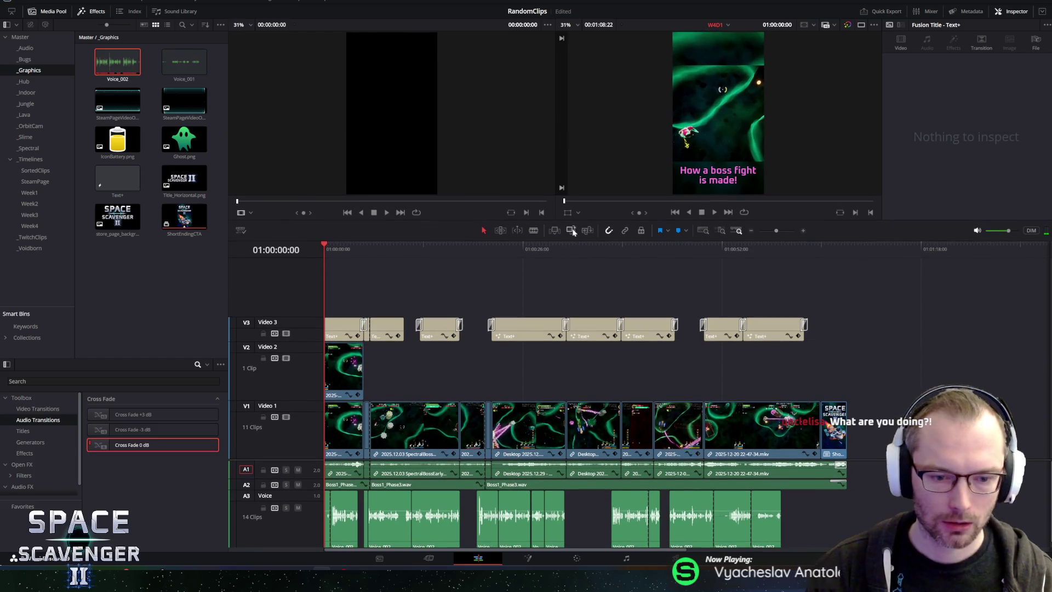
key("space")
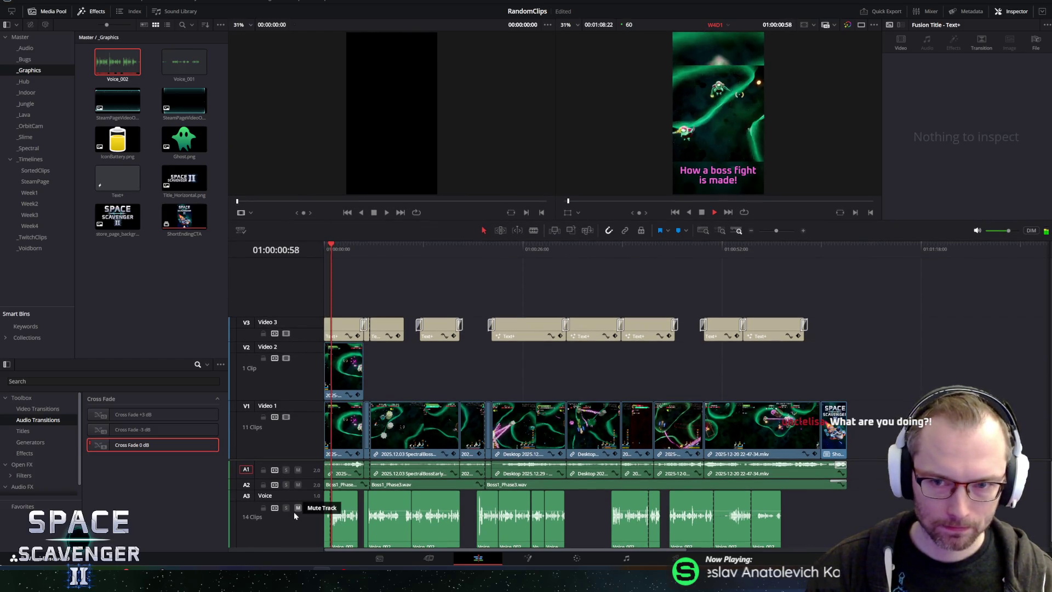
Step: Select all Voice_002 clips on A3, set their volume to 8.0, and play from the beginning
left_click_drag(869, 528, 356, 532)
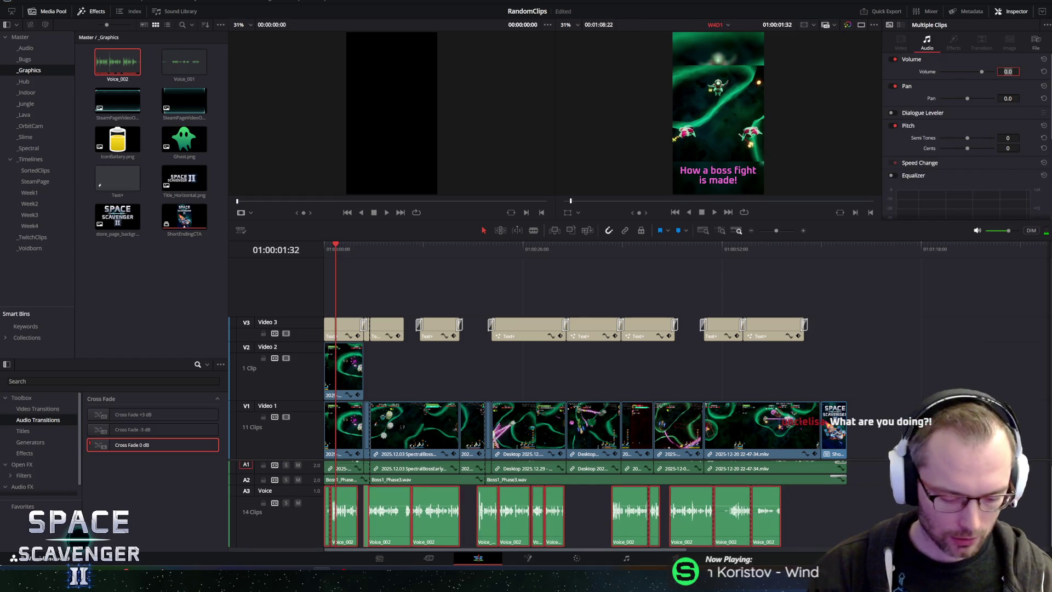
type("6")
key("Return")
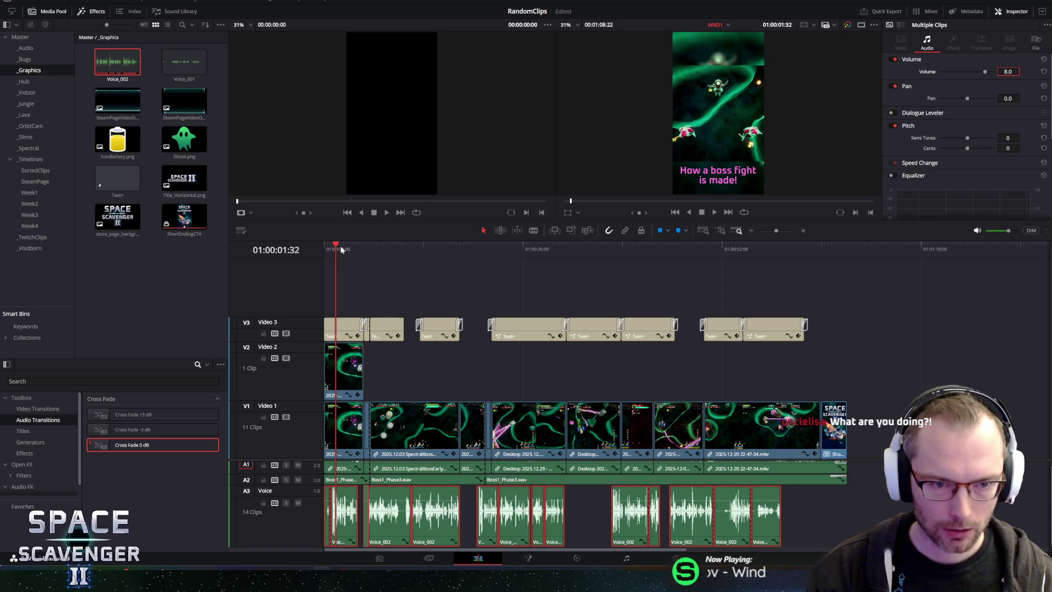
left_click_drag(343, 249, 295, 247)
key("space")
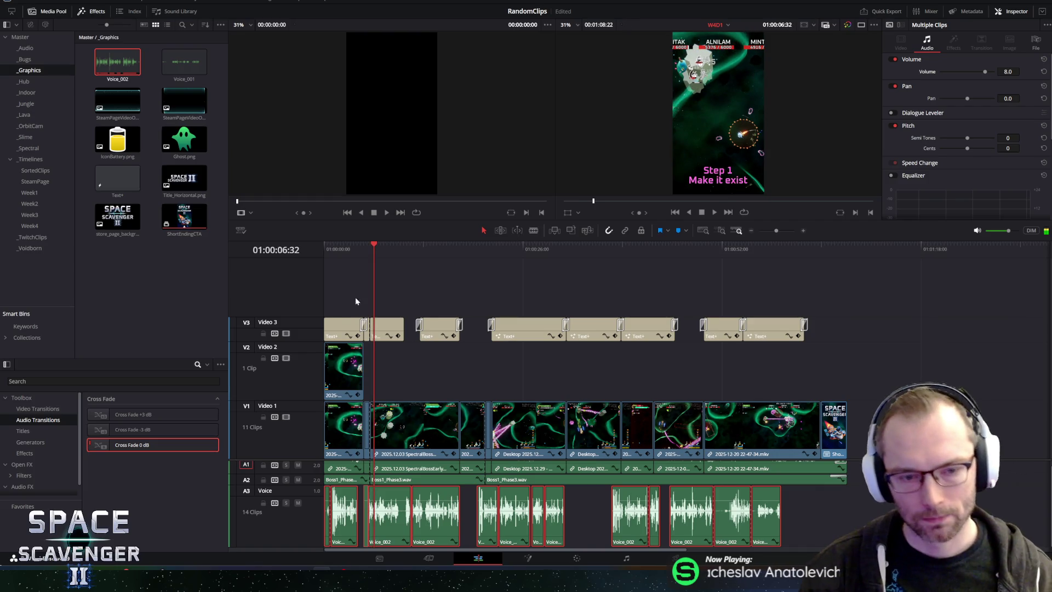
left_click(342, 247)
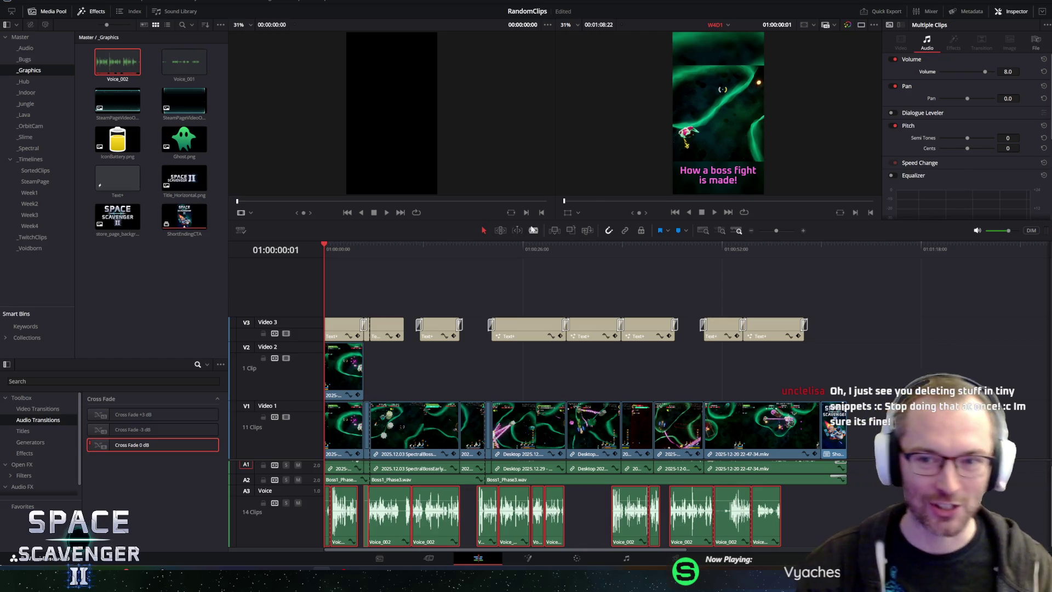
key("space")
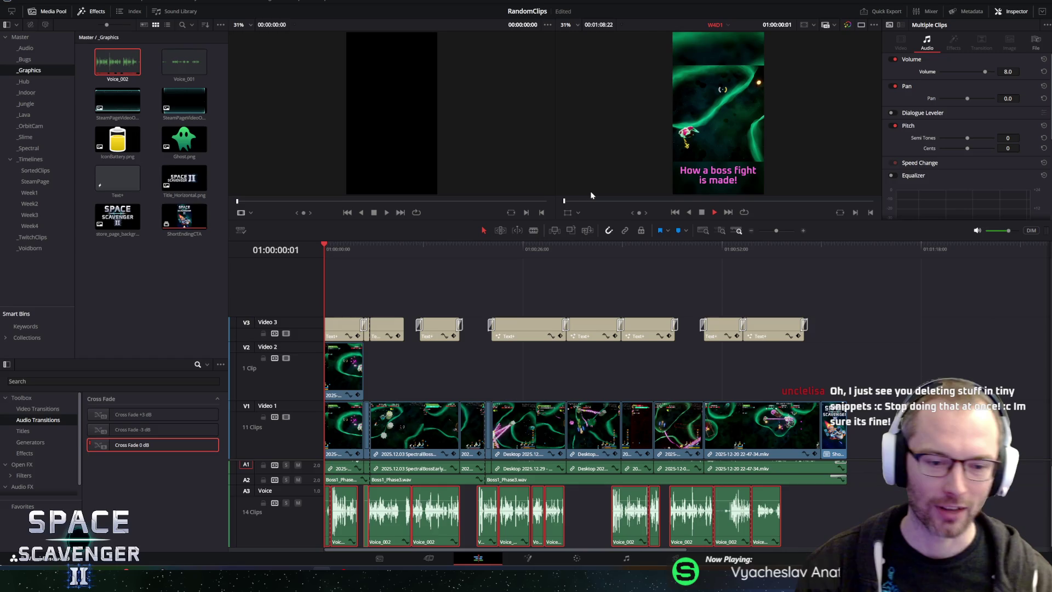
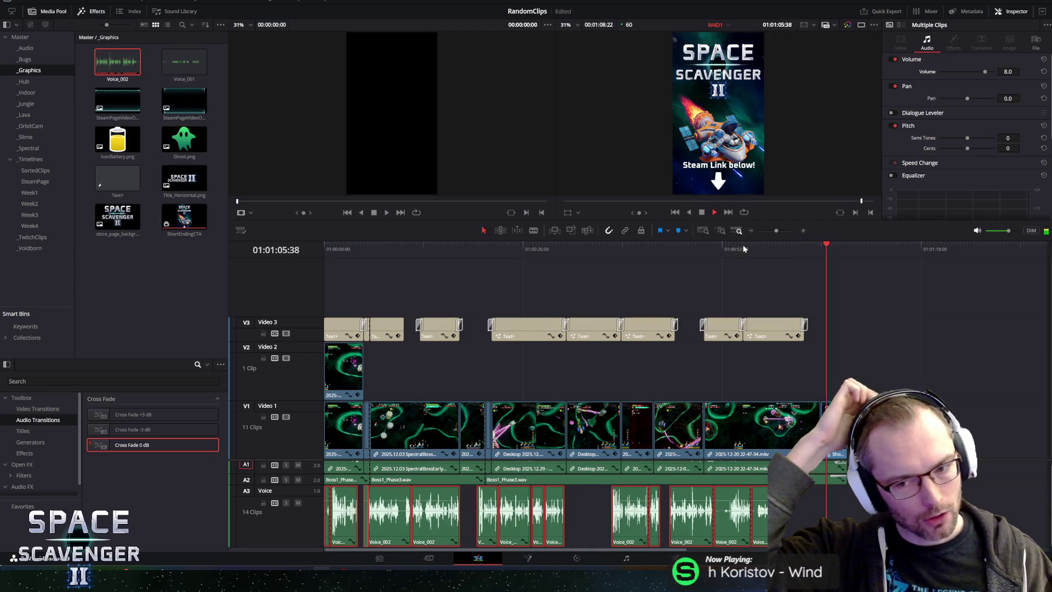
Step: Review the opening and middle of the short from the start with larger previews and a taller Voice track
key("space")
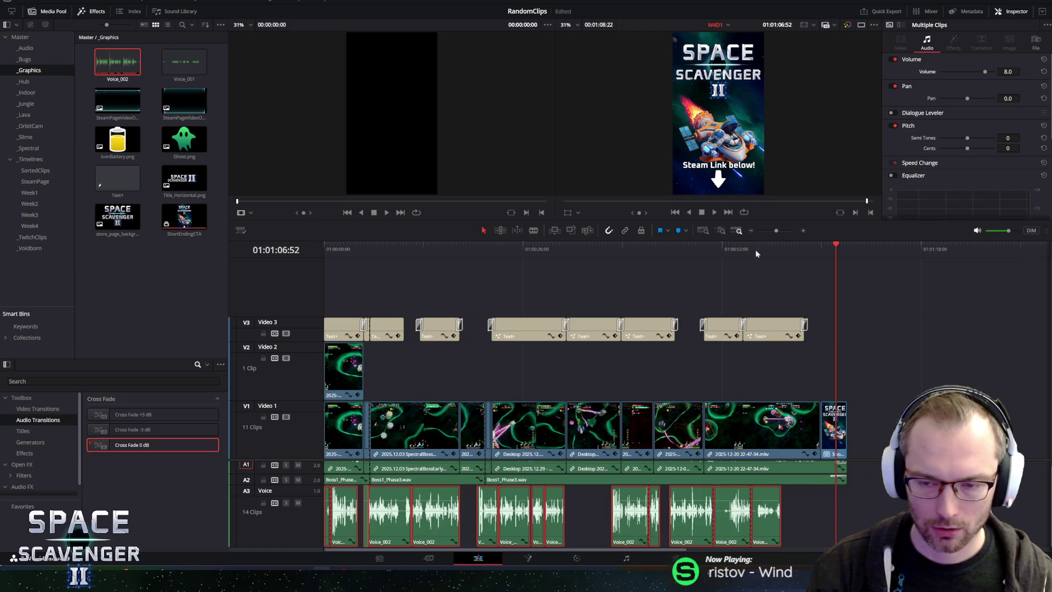
left_click_drag(814, 249, 601, 255)
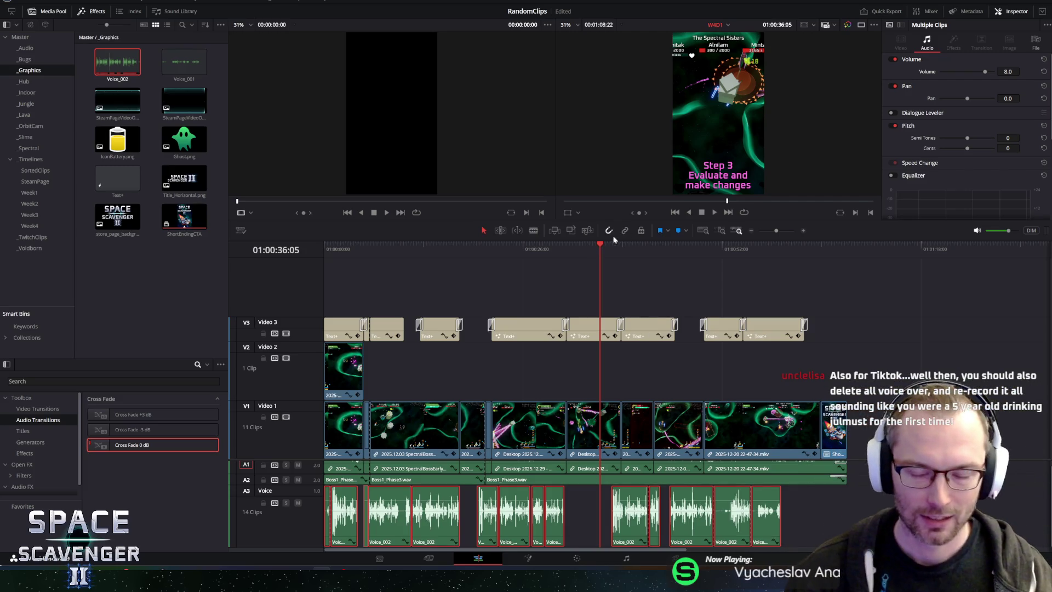
left_click_drag(508, 245, 476, 250)
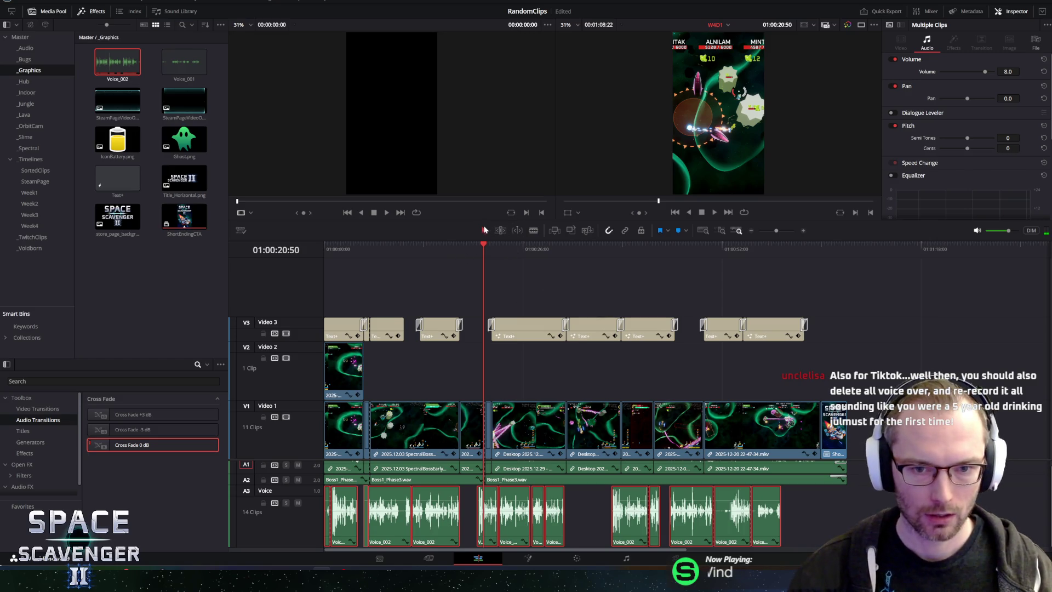
left_click_drag(467, 219, 451, 255)
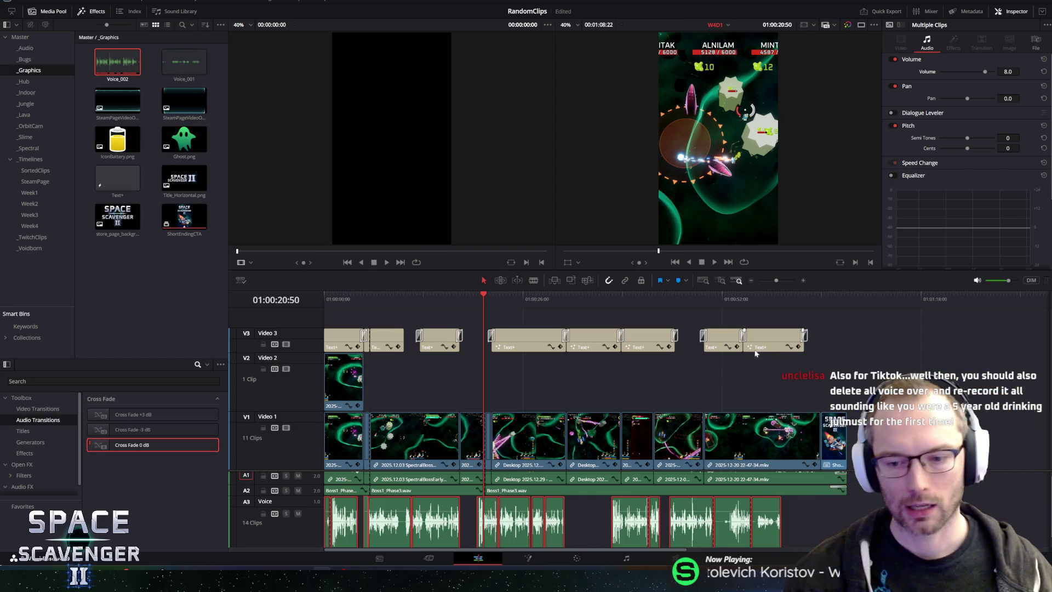
left_click_drag(477, 300, 299, 290)
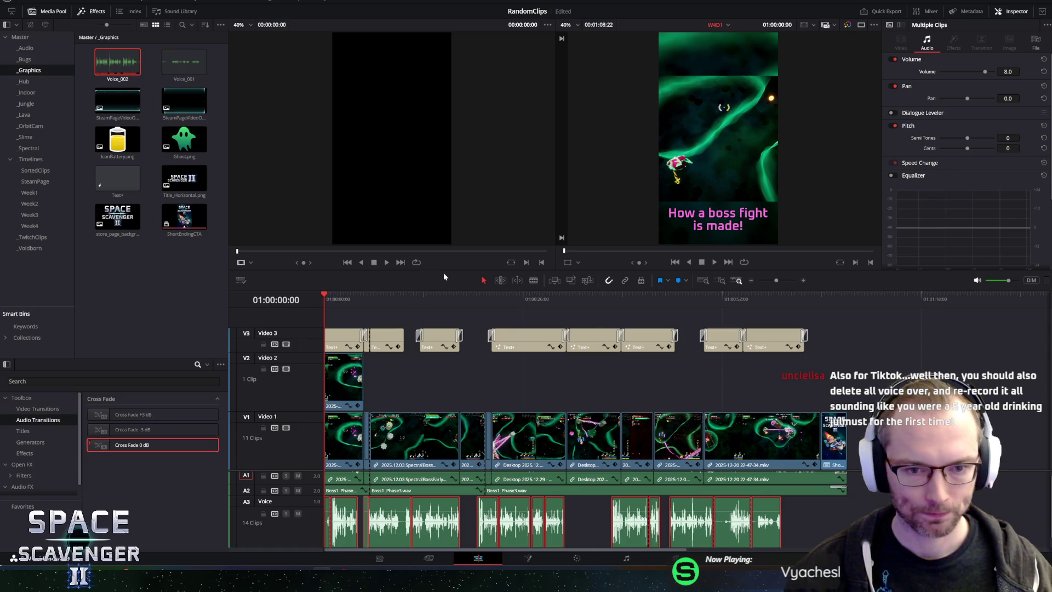
left_click_drag(444, 268, 442, 233)
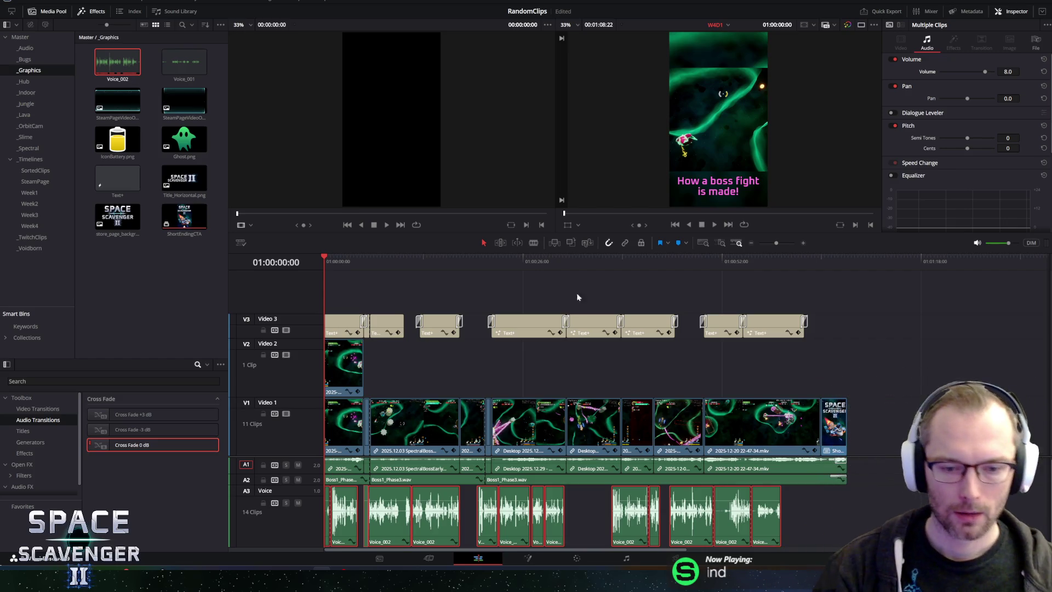
key("space")
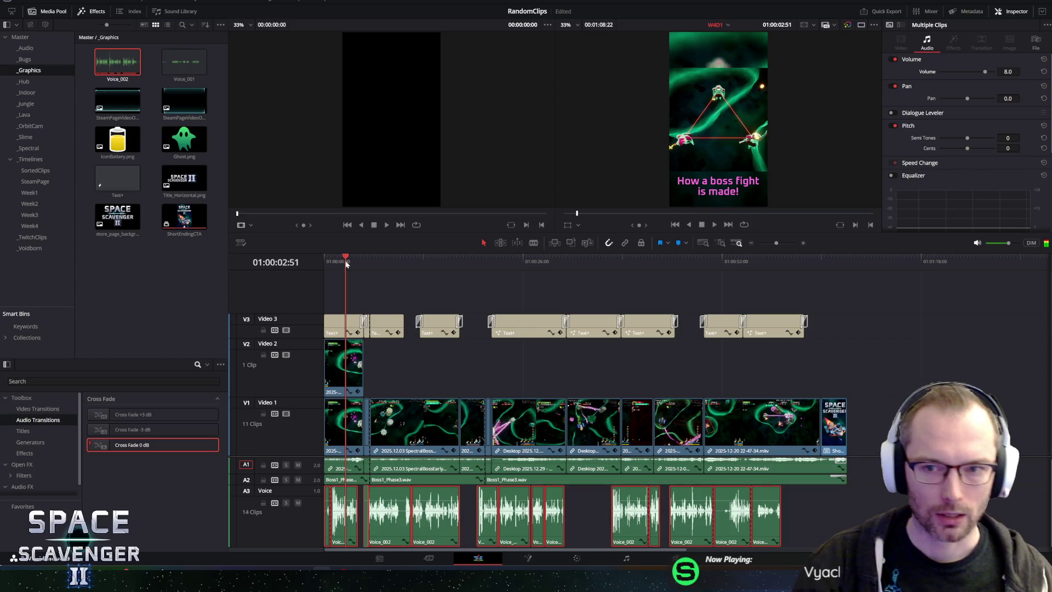
key("Home")
key("space")
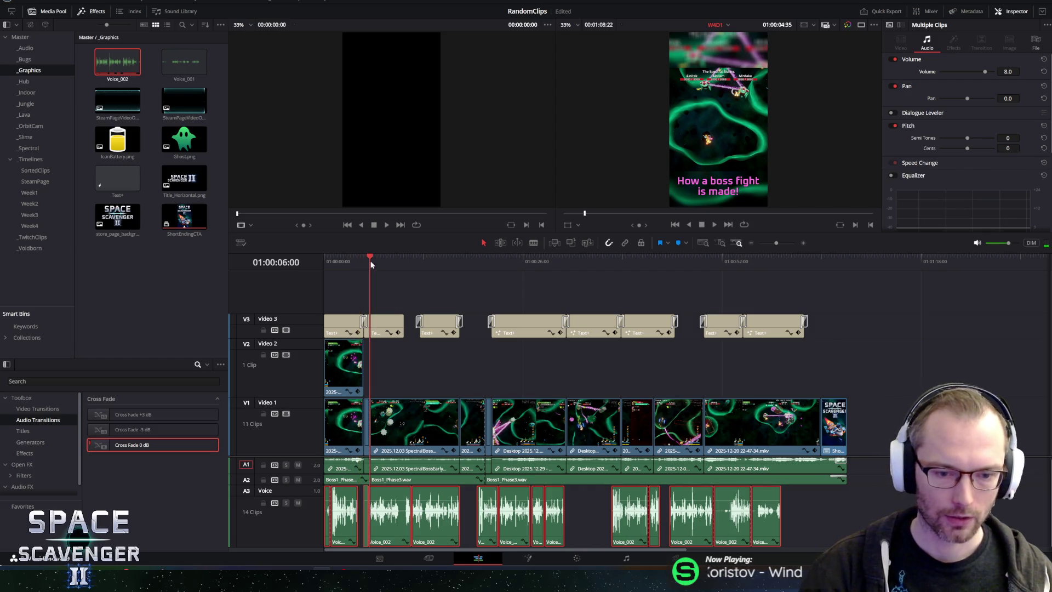
left_click_drag(370, 262, 366, 260)
key("space")
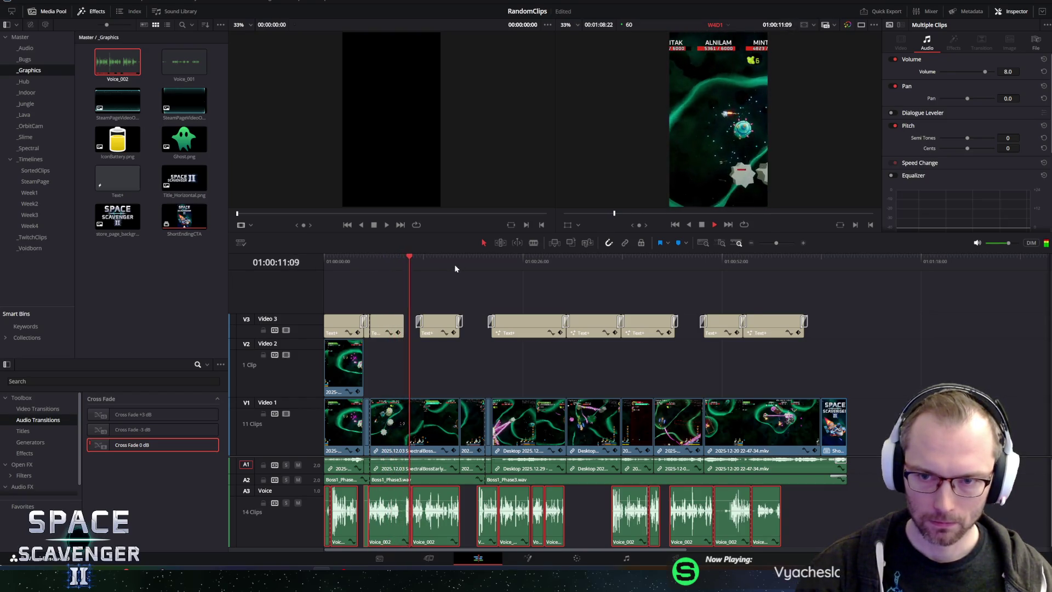
key("space")
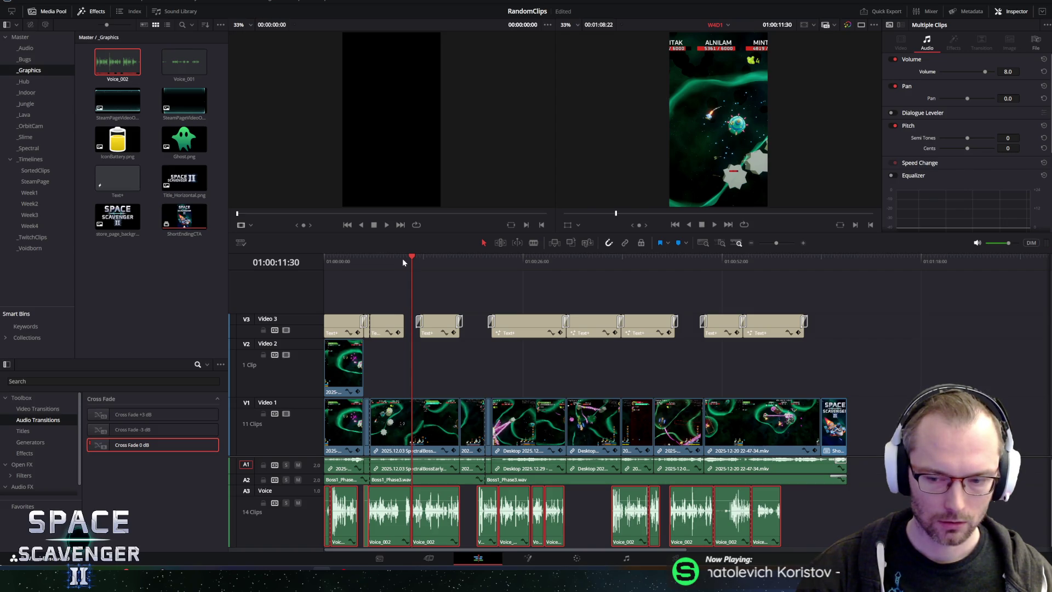
left_click_drag(425, 262, 376, 263)
key("space")
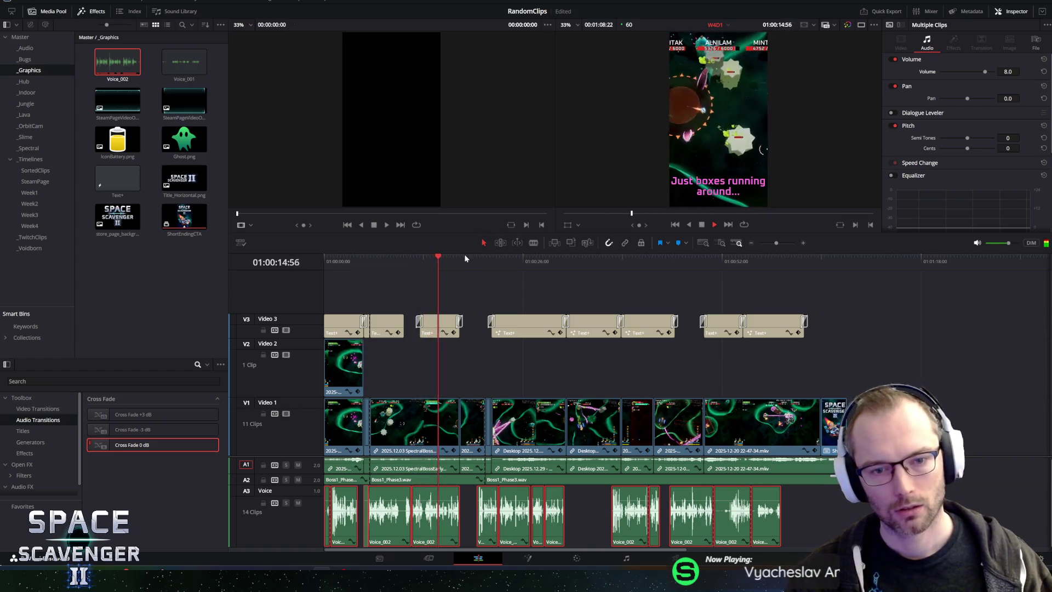
left_click_drag(465, 234, 466, 215)
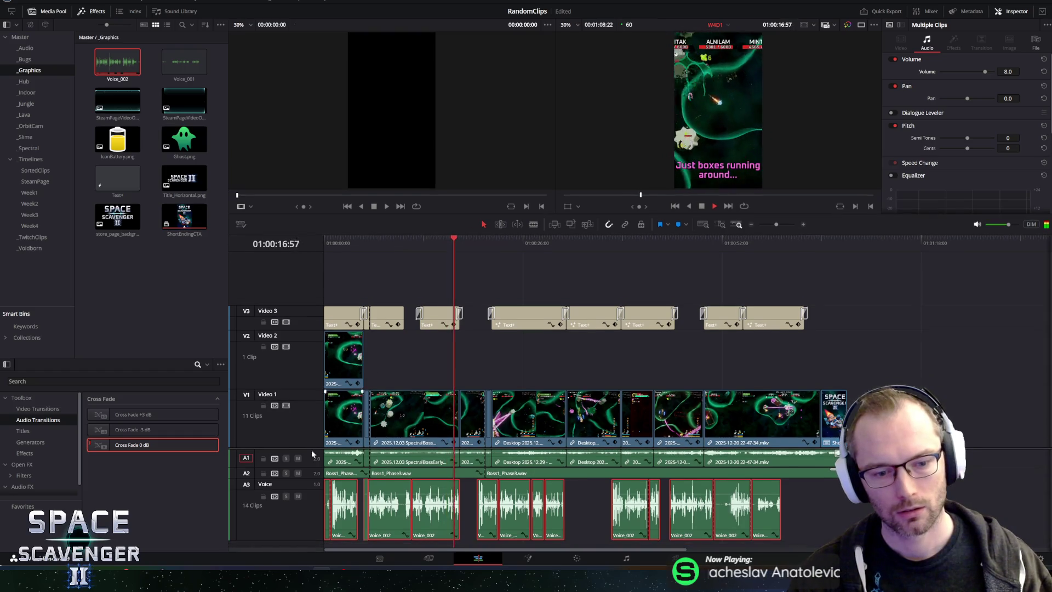
left_click_drag(296, 540, 310, 547)
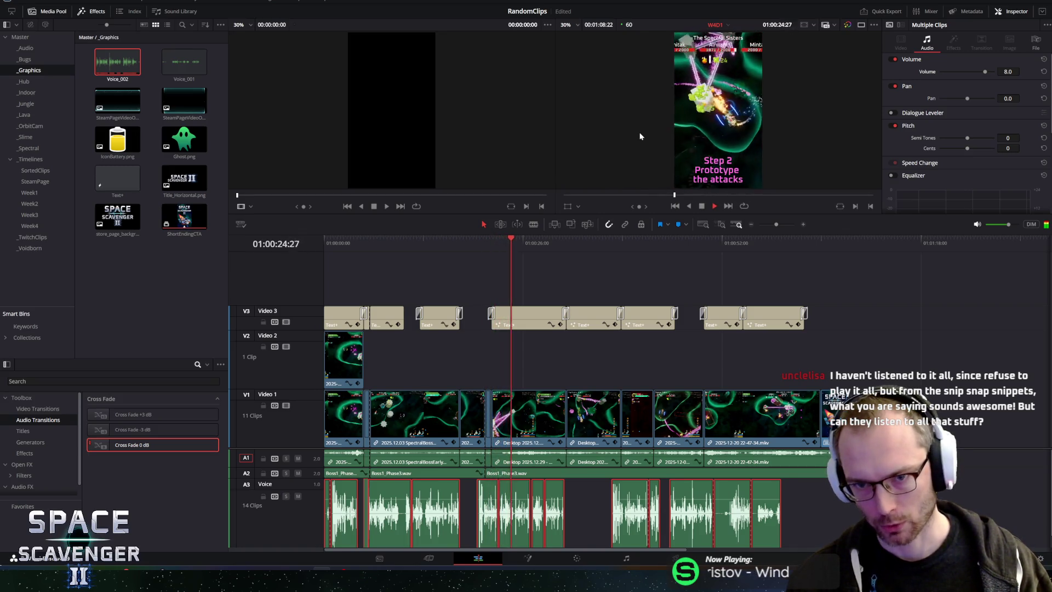
Step: Review the Step 5 Animate and Step 6 sections near the ending with taller audio tracks
key("Down")
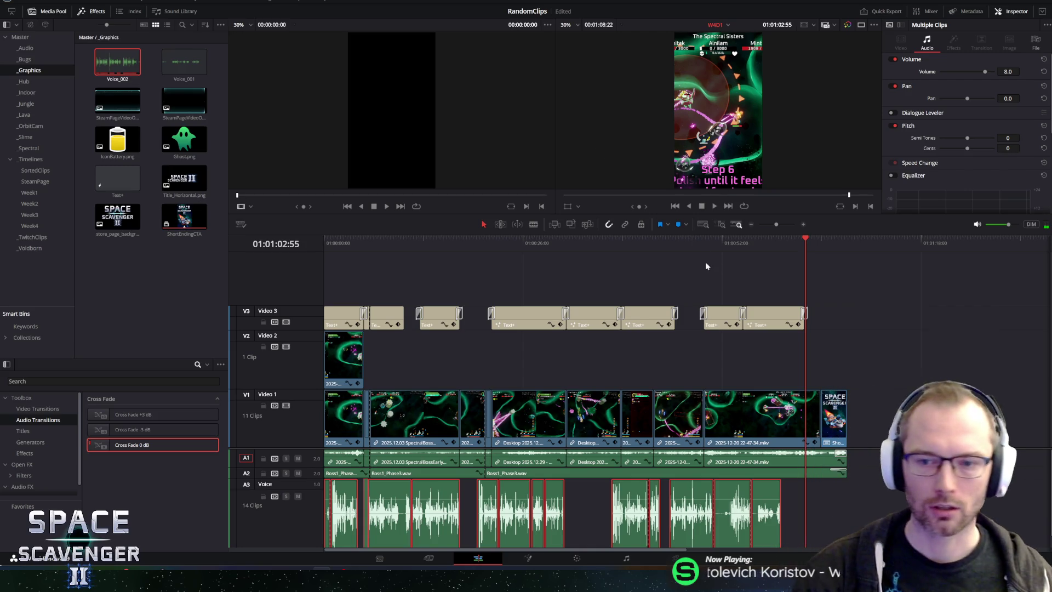
left_click_drag(756, 245, 763, 256)
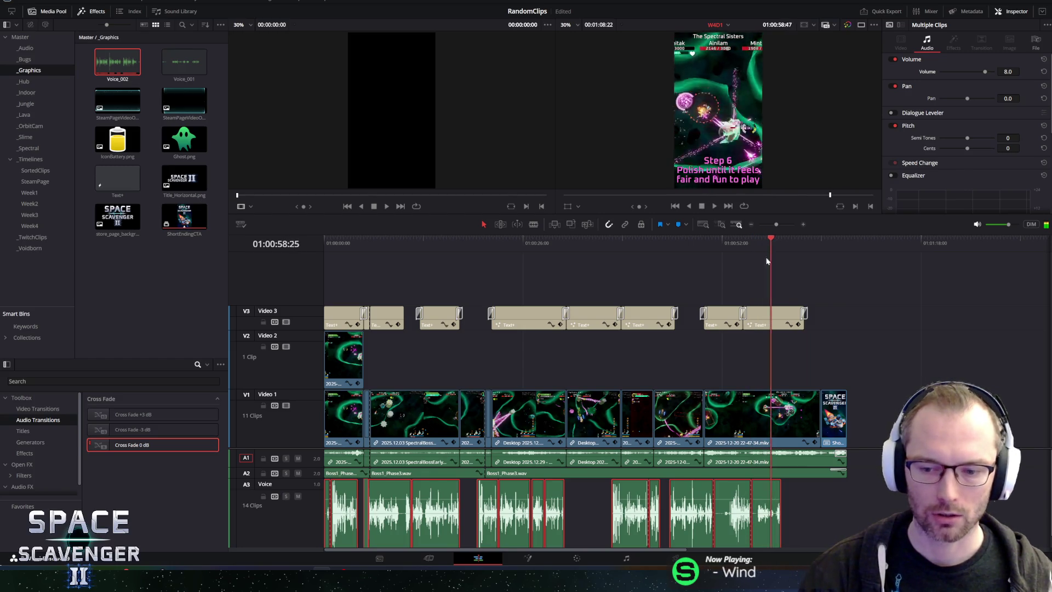
mouse_move(763, 256)
left_mouse_down()
mouse_move(246, 277)
mouse_move(750, 296)
left_mouse_up()
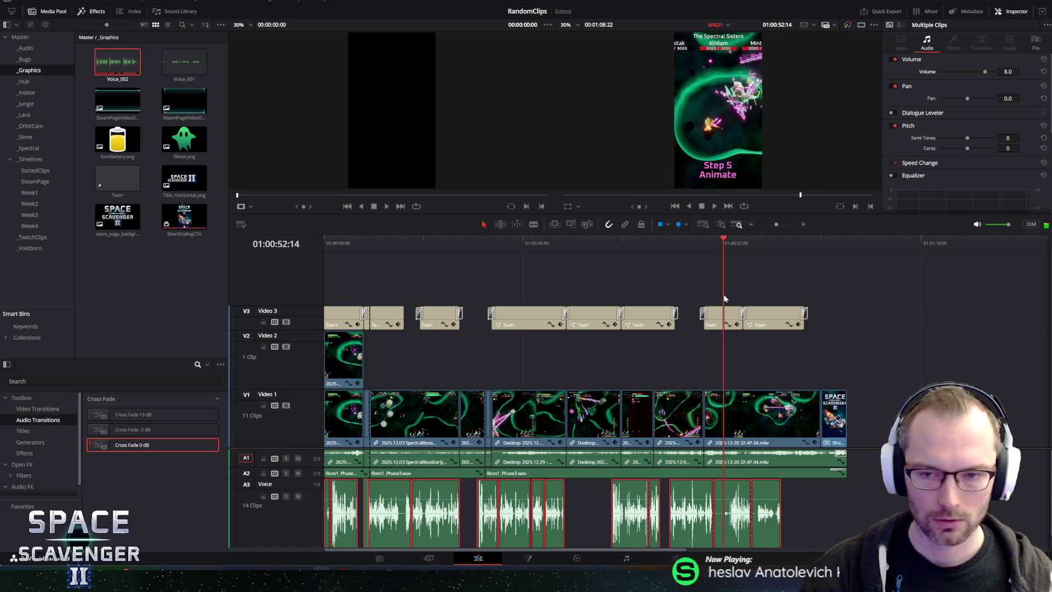
key("space")
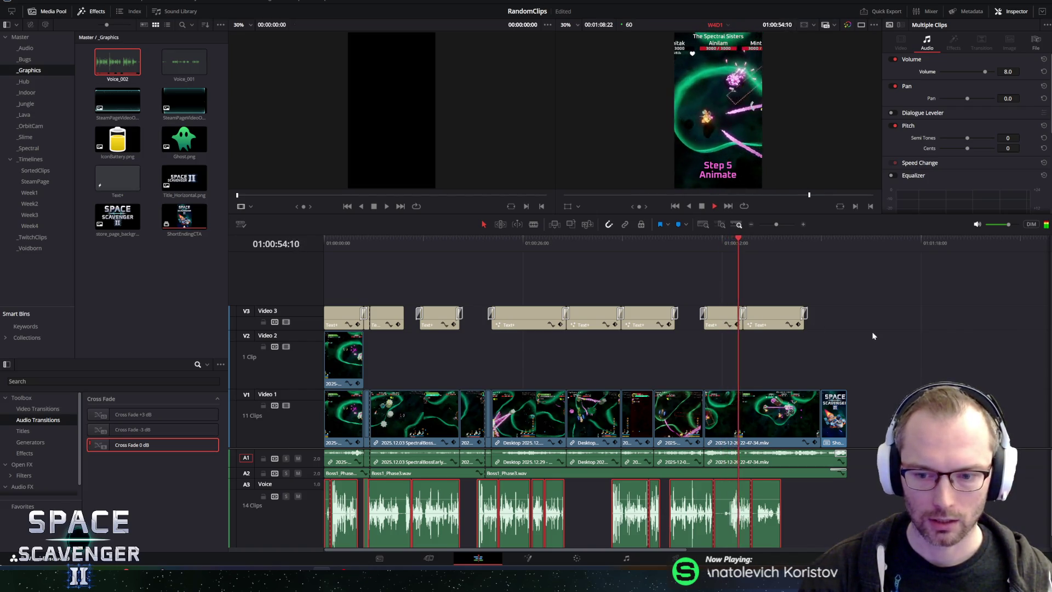
key("space")
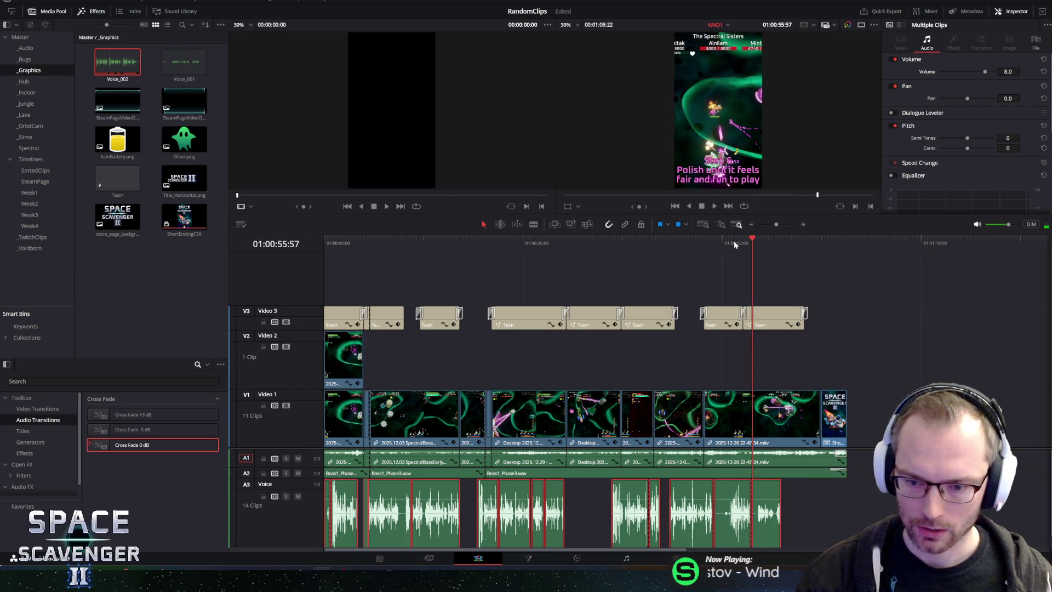
key("space")
key("space")
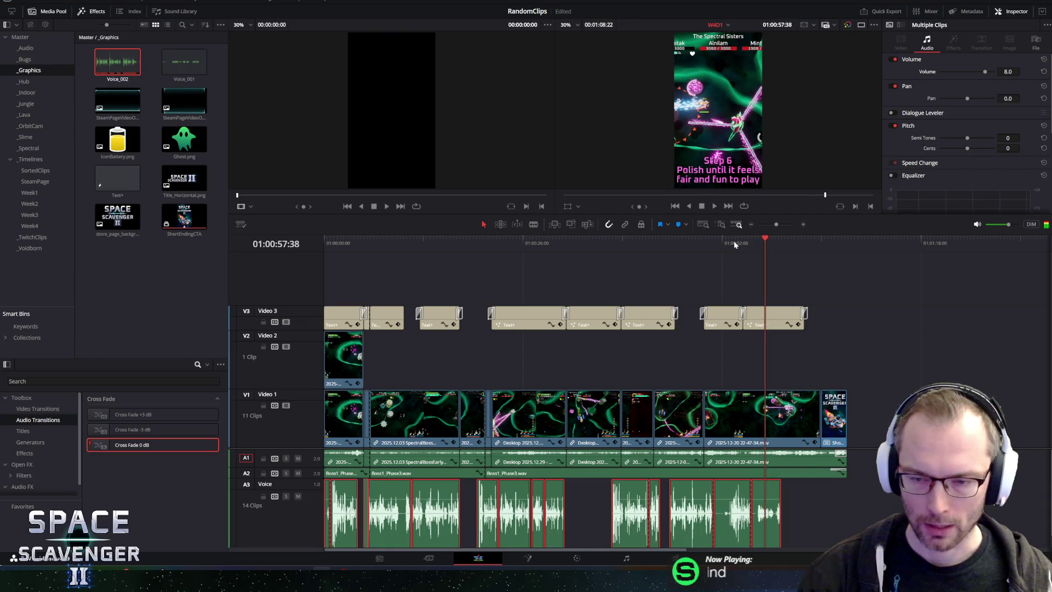
left_click_drag(712, 243, 712, 252)
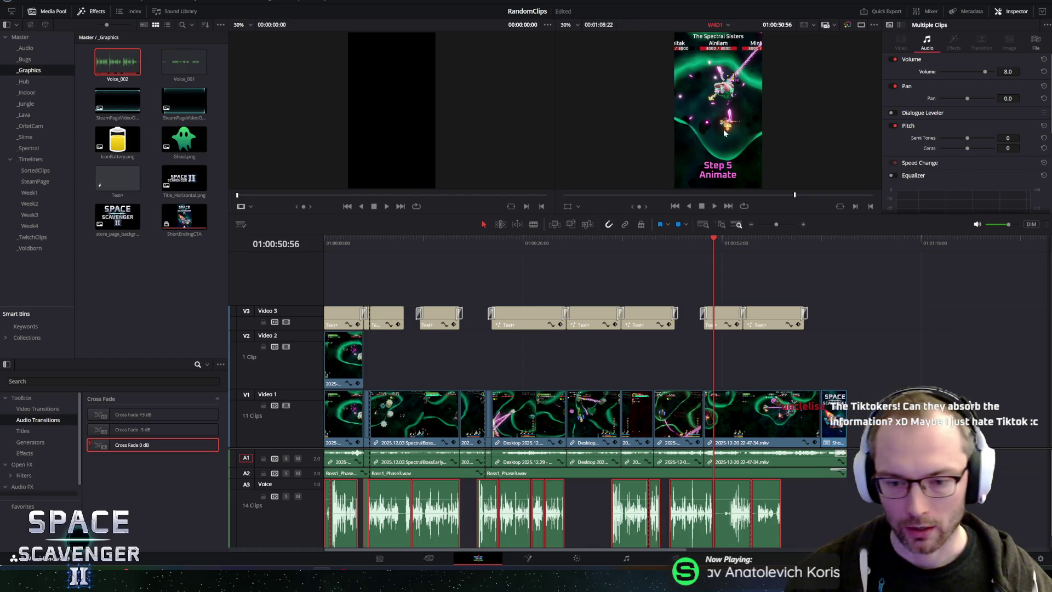
left_click_drag(720, 243, 727, 245)
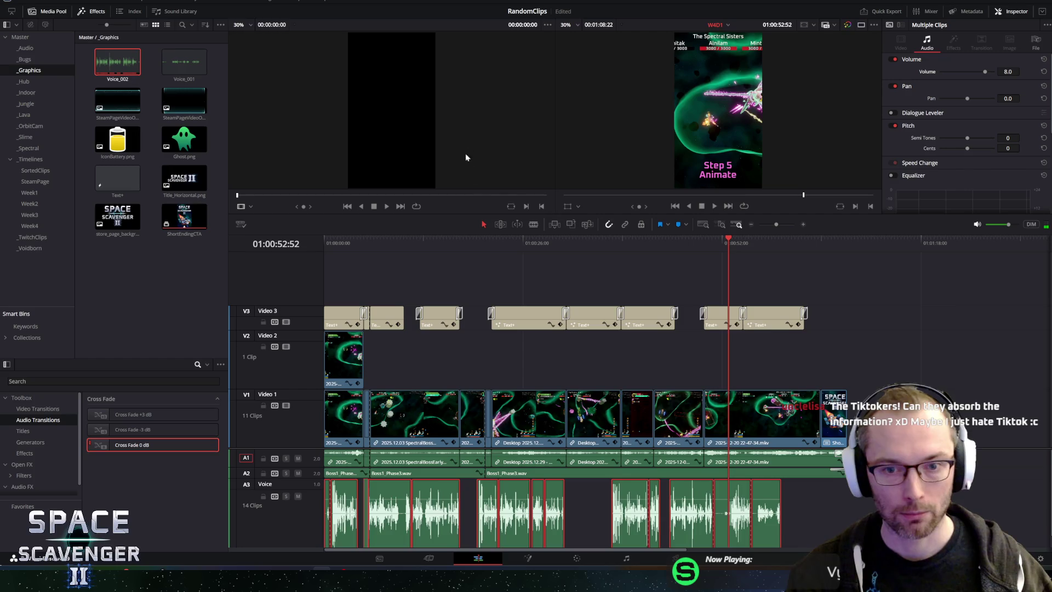
left_click_drag(573, 213, 575, 258)
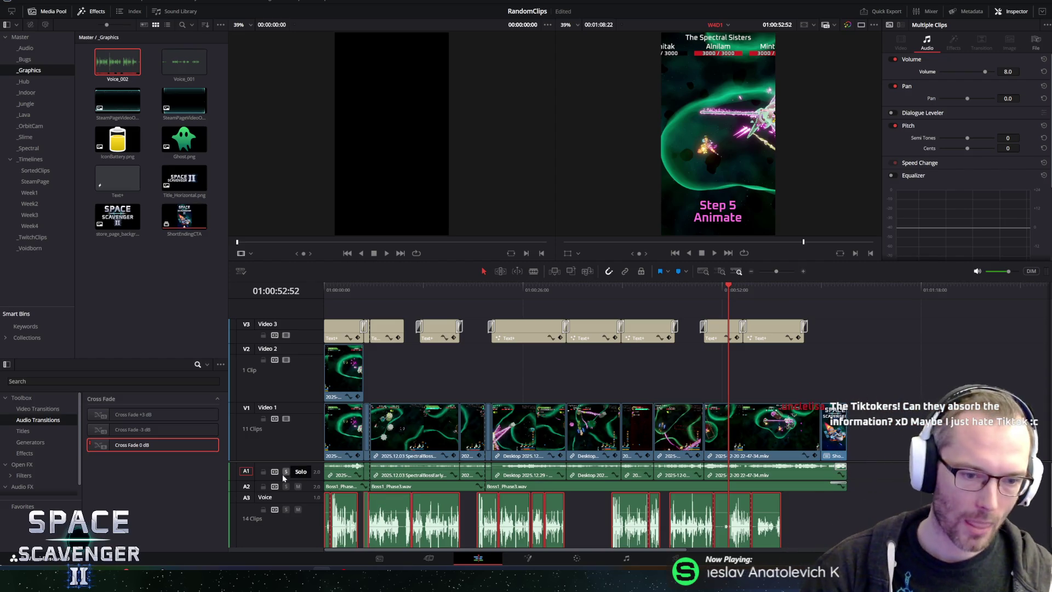
mouse_move(283, 461)
left_mouse_down()
mouse_move(277, 399)
mouse_move(266, 404)
left_mouse_up()
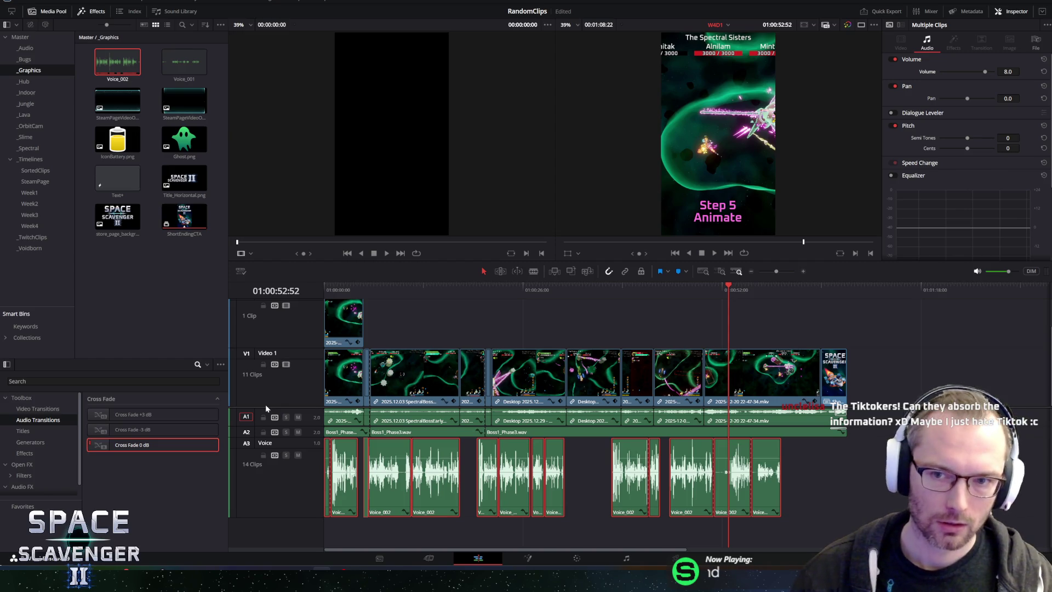
Step: Mute the A3 Voice track holding the old takes and play the short through from the start
left_click(298, 454)
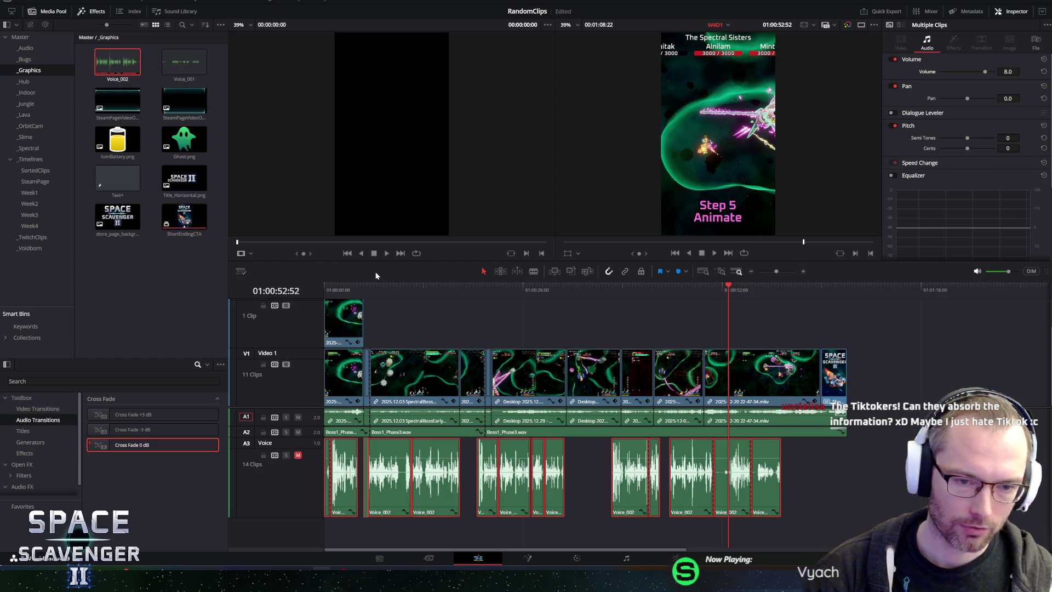
left_click(337, 289)
key("space")
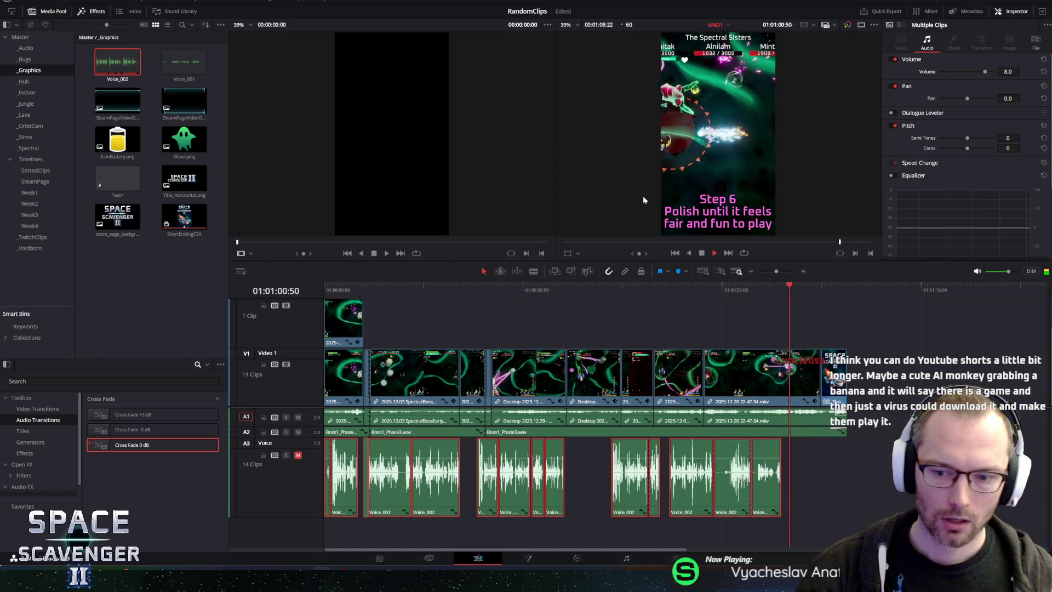
left_click(329, 293)
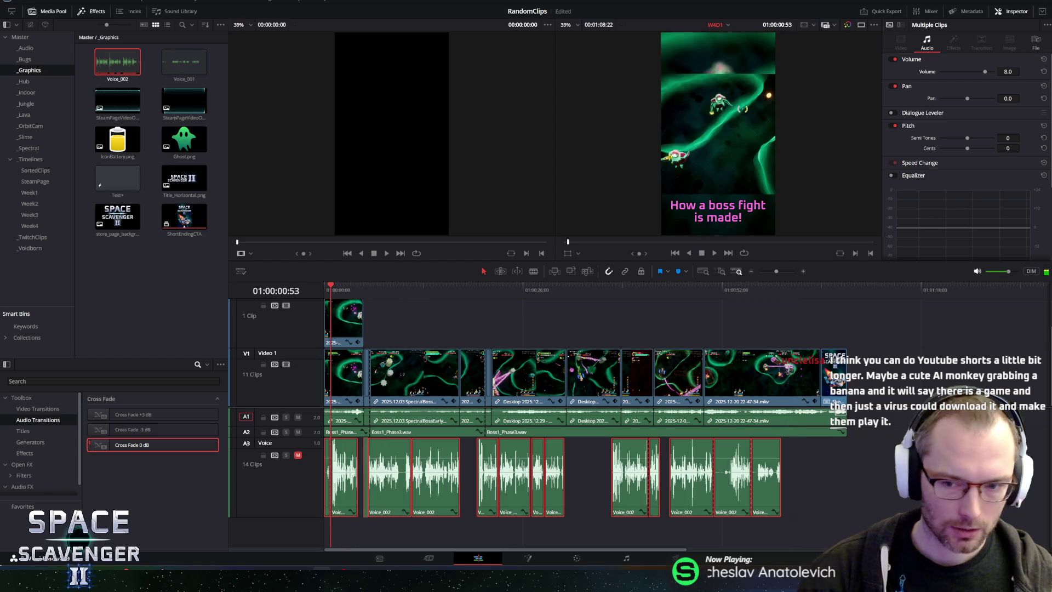
Step: In Fairlight, add a new mono track A4 below Voice and rename it Old Voice
left_click(624, 559)
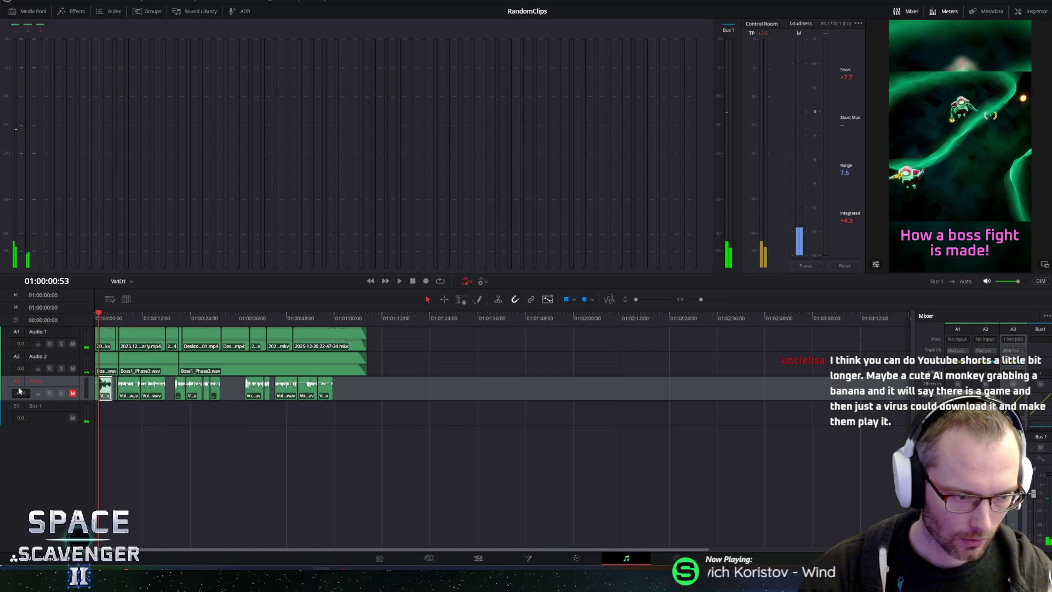
left_click_drag(384, 393, 113, 403)
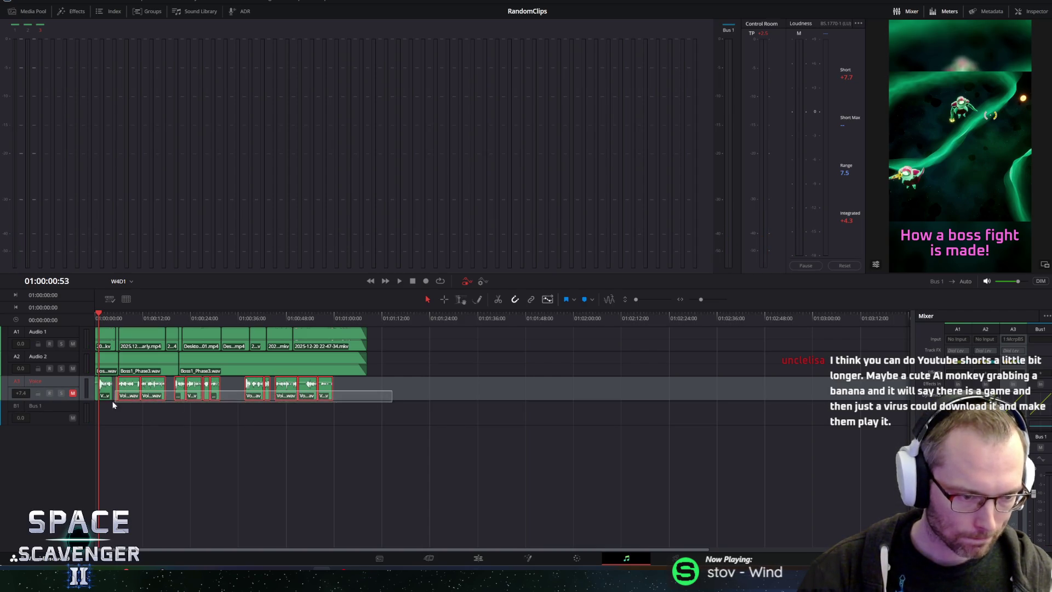
right_click(31, 458)
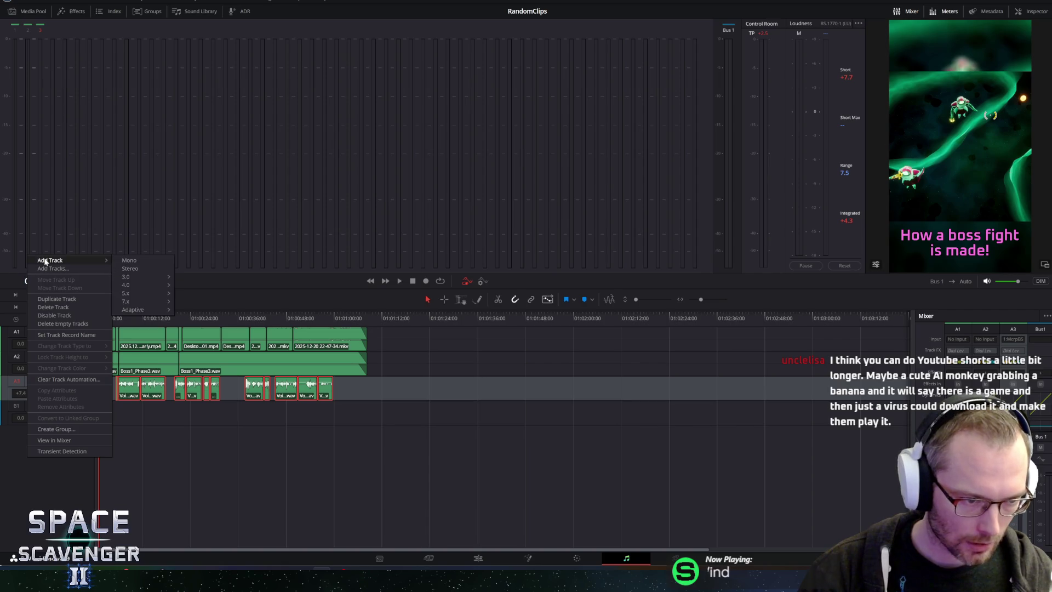
left_click(135, 261)
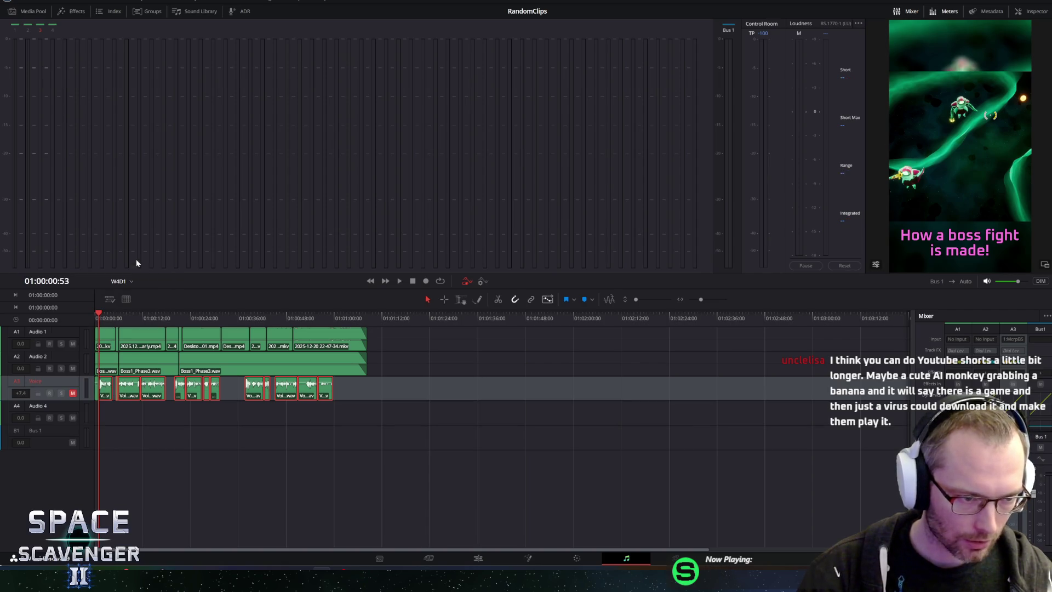
double_click(39, 407)
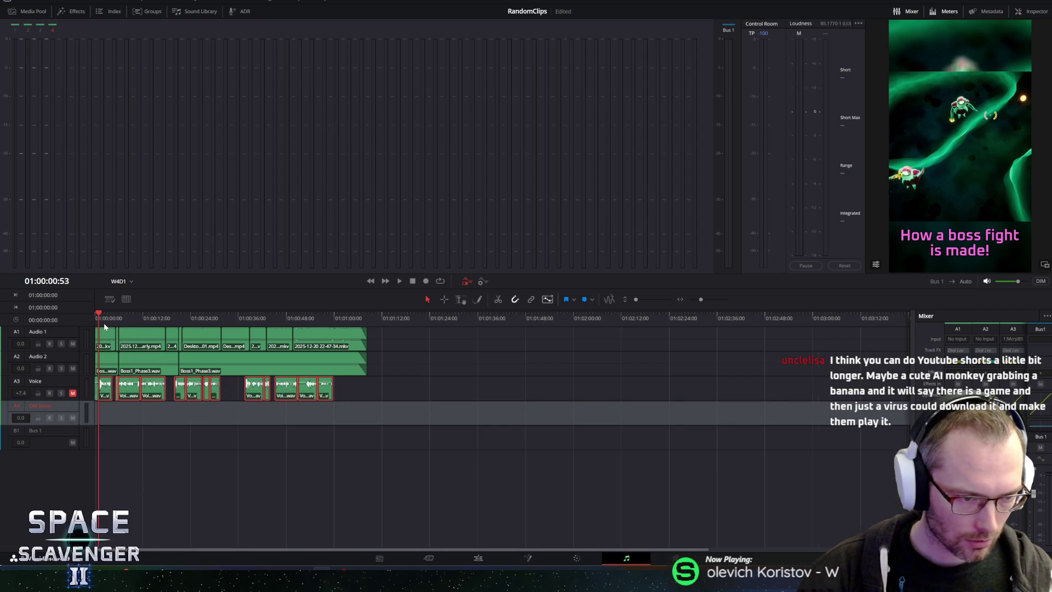
scroll(104, 327, "up", 2)
scroll(111, 356, "up", 2)
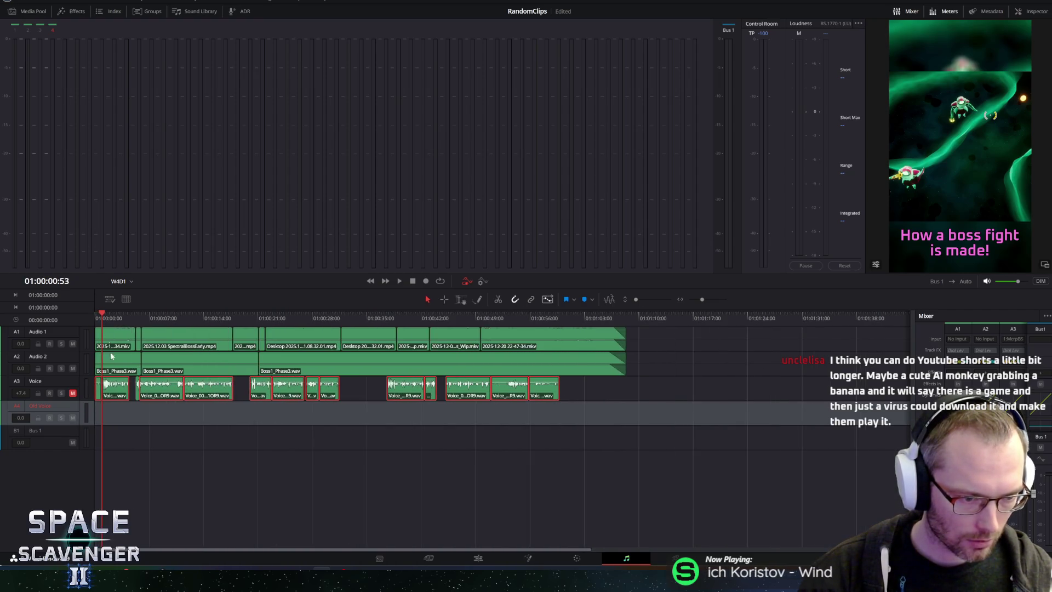
Step: Check a Voice_002 clip's attributes without changes and leave the clip on the Voice track
left_click(139, 393)
double_click(138, 393)
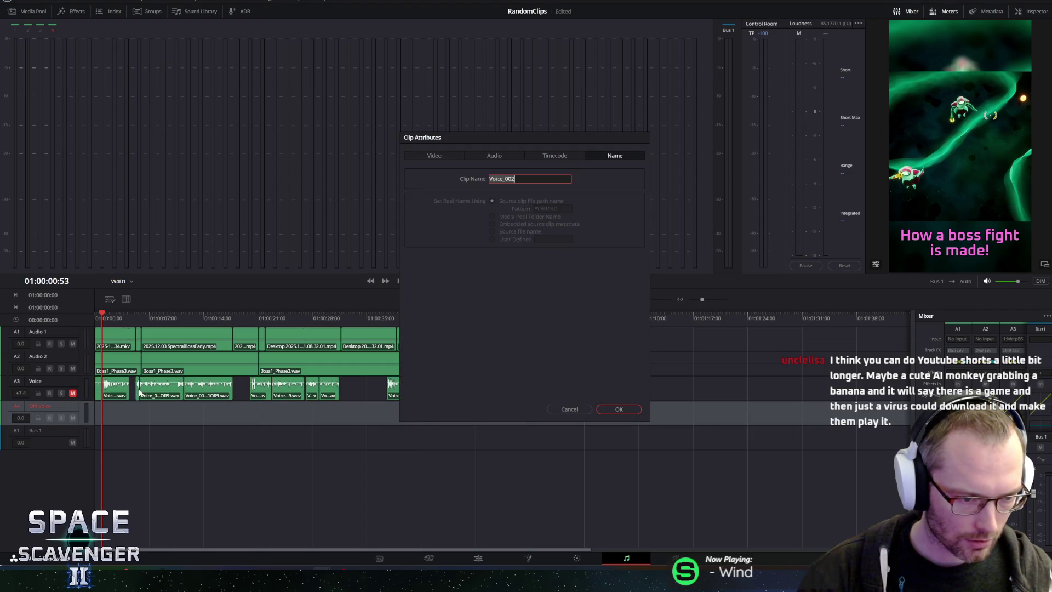
left_click(579, 411)
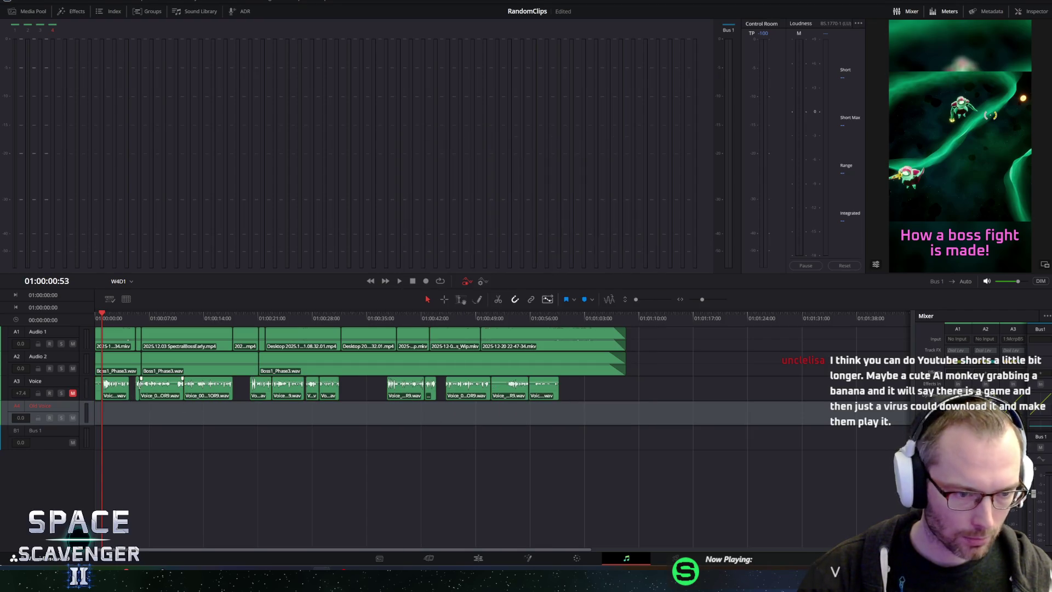
left_click_drag(165, 426, 161, 427)
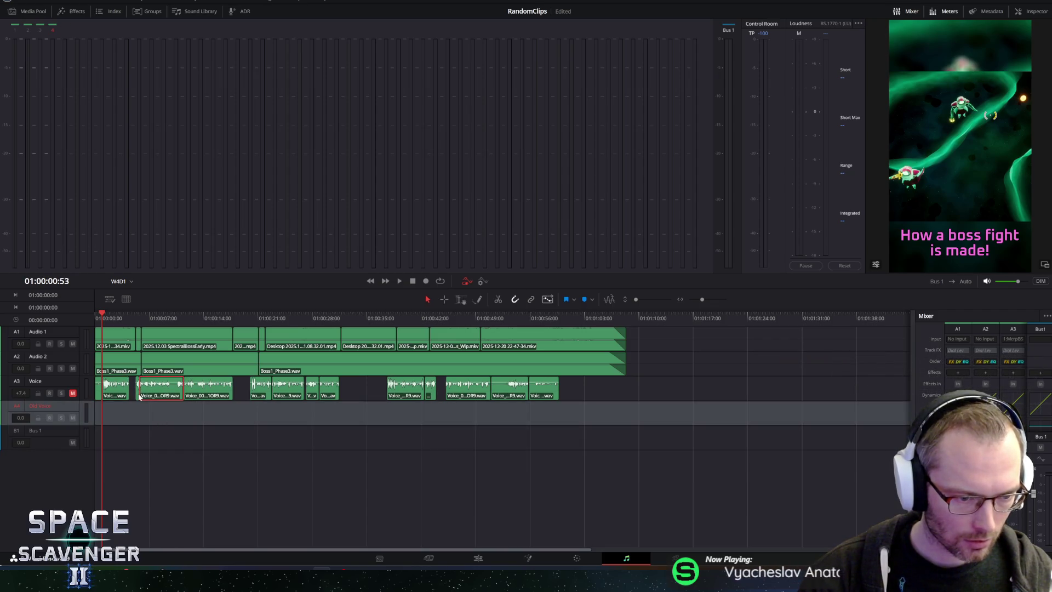
left_click_drag(131, 408, 132, 396)
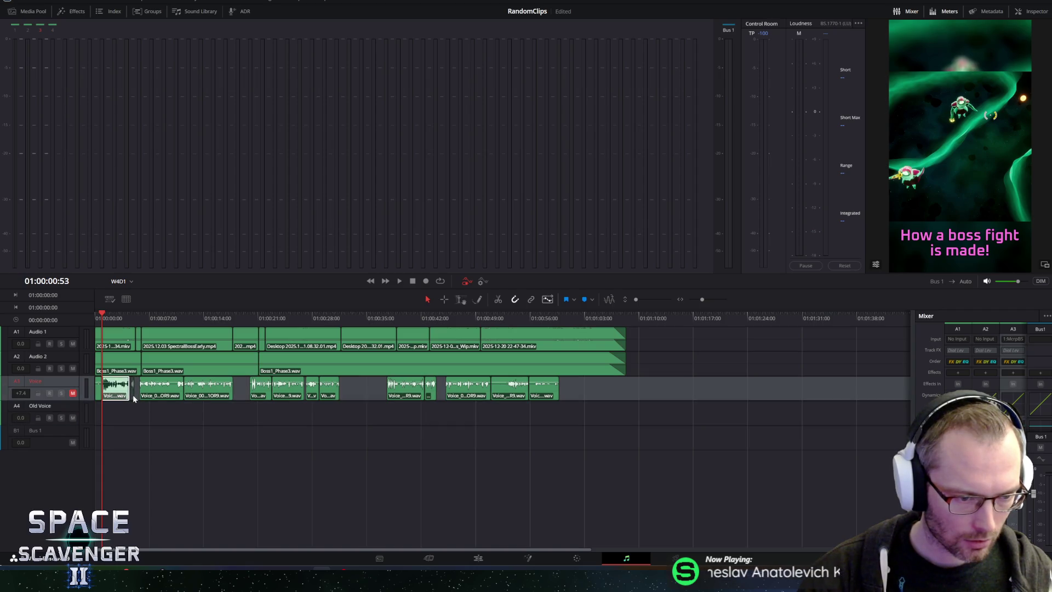
Step: Unmute the Voice track, play the takes from about five seconds, and save the project
left_click(134, 320)
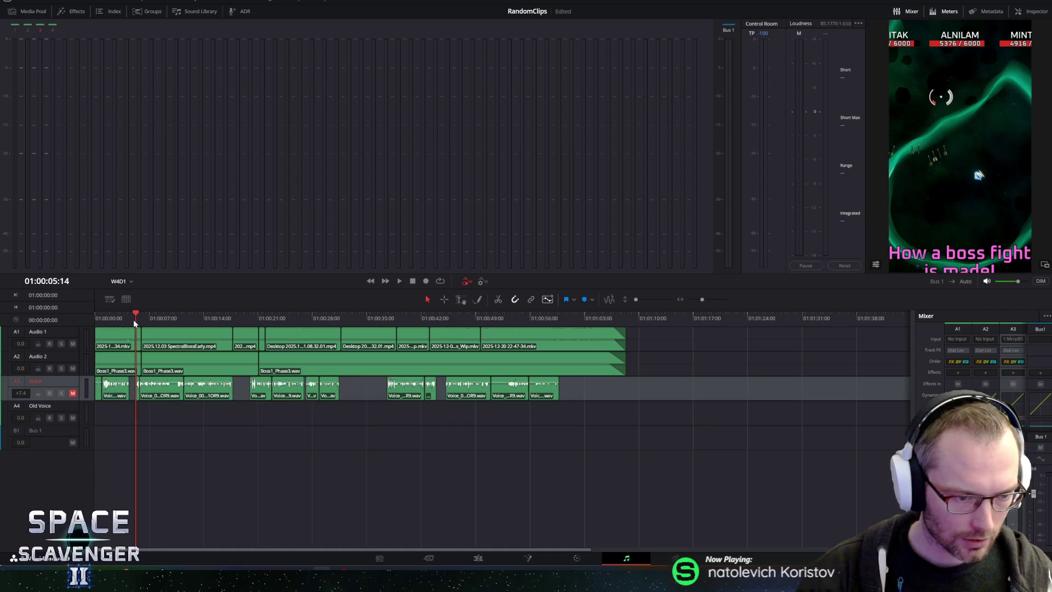
key("space")
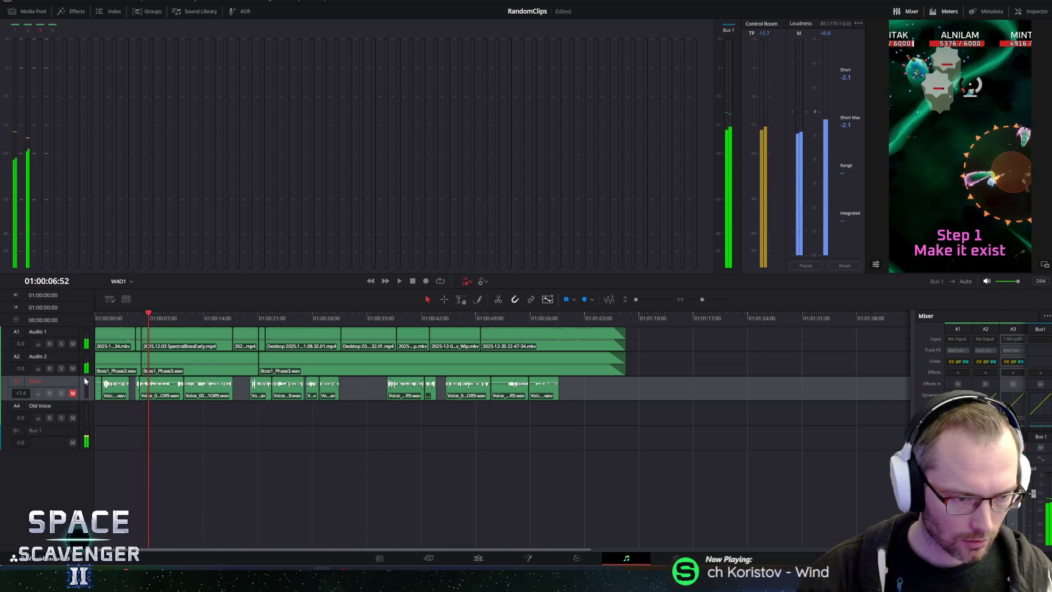
left_click(72, 393)
left_click(135, 318)
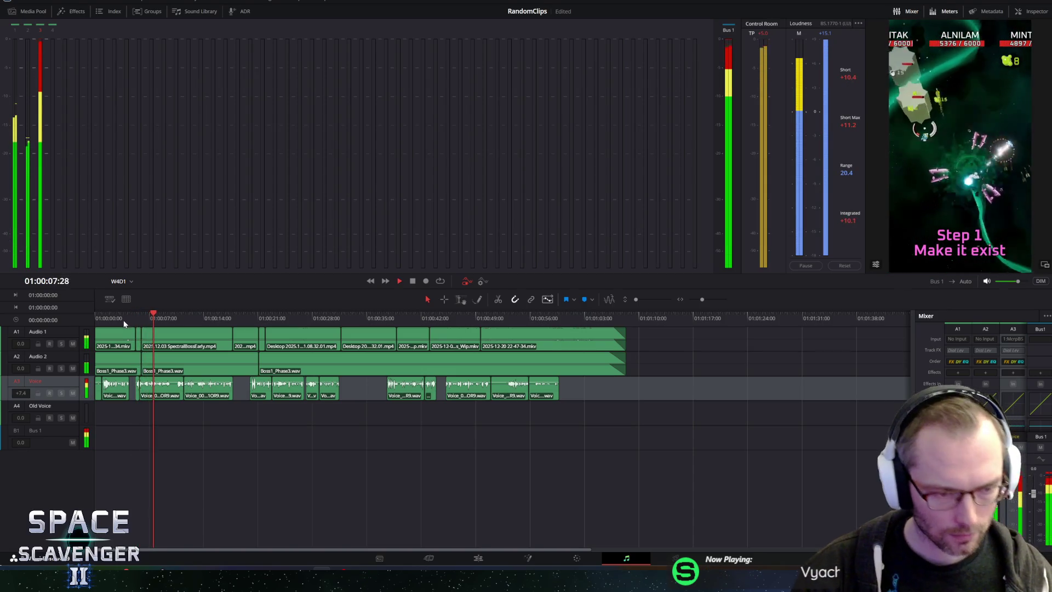
key("ctrl+s")
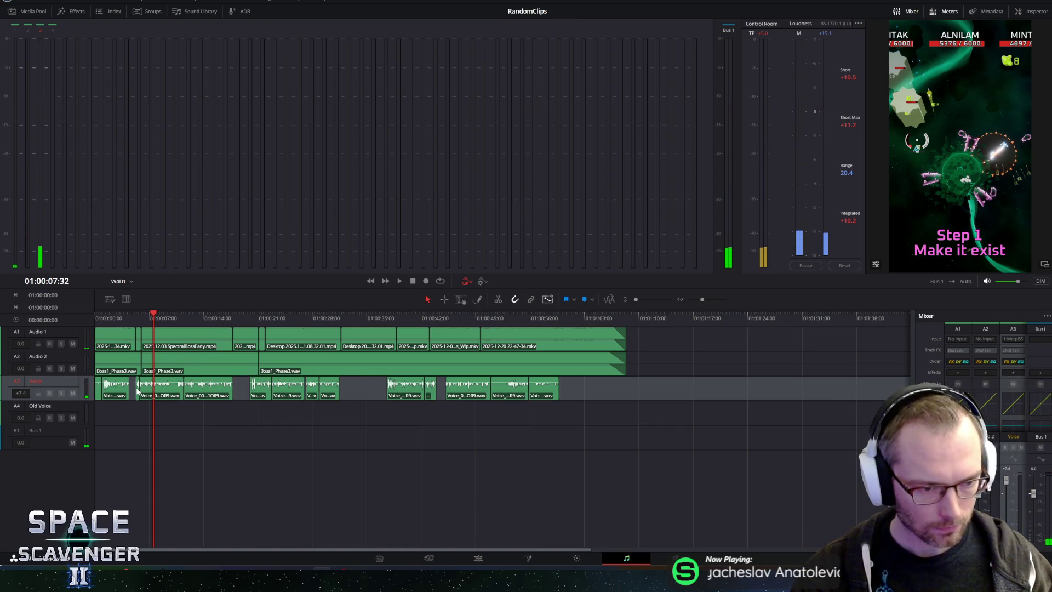
scroll(134, 404, "up", 2)
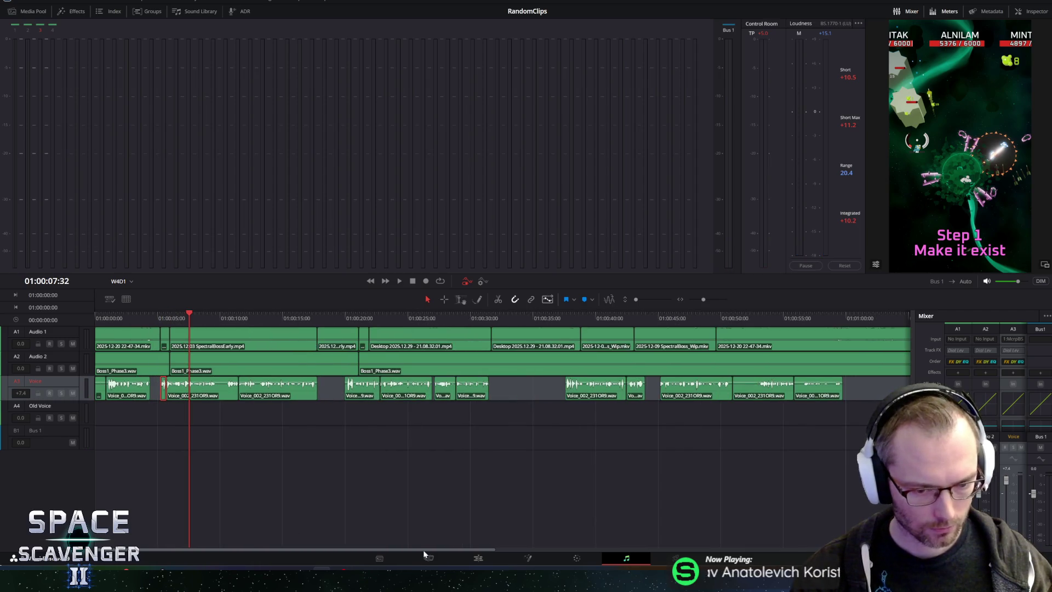
Step: On the Edit page, nudge the short voice clip near six seconds slightly earlier and check playback
left_click(428, 558)
left_click(478, 558)
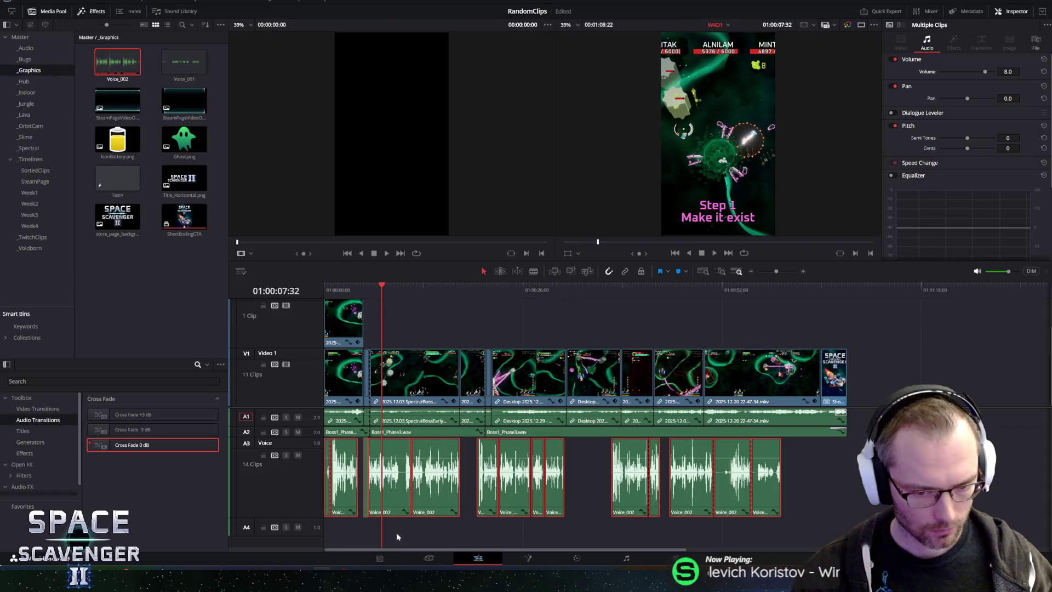
scroll(397, 533, "up", 2)
scroll(386, 510, "up", 2)
scroll(380, 493, "up", 2)
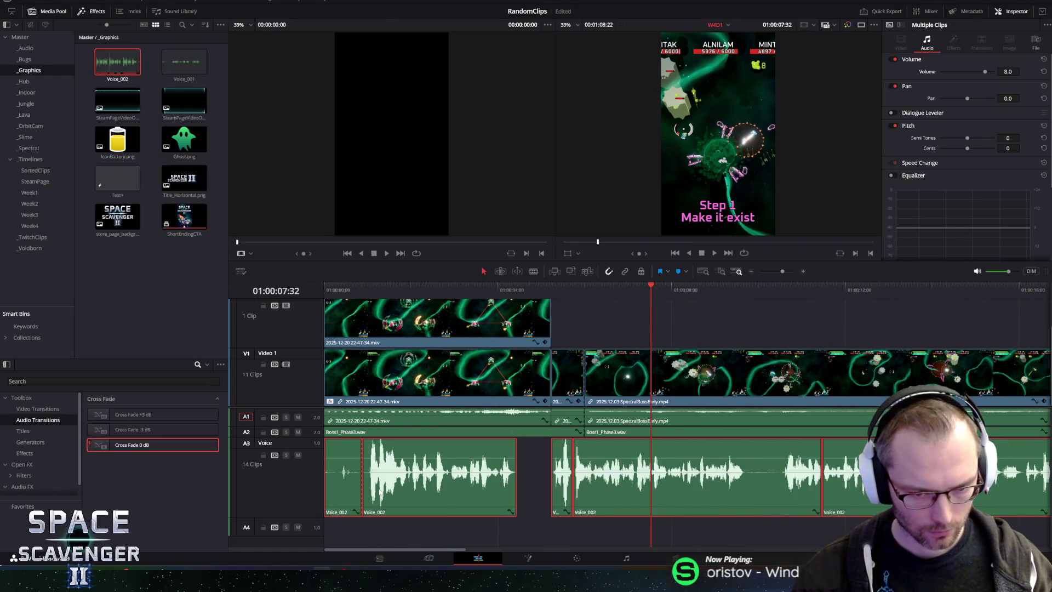
left_click_drag(562, 489, 539, 488)
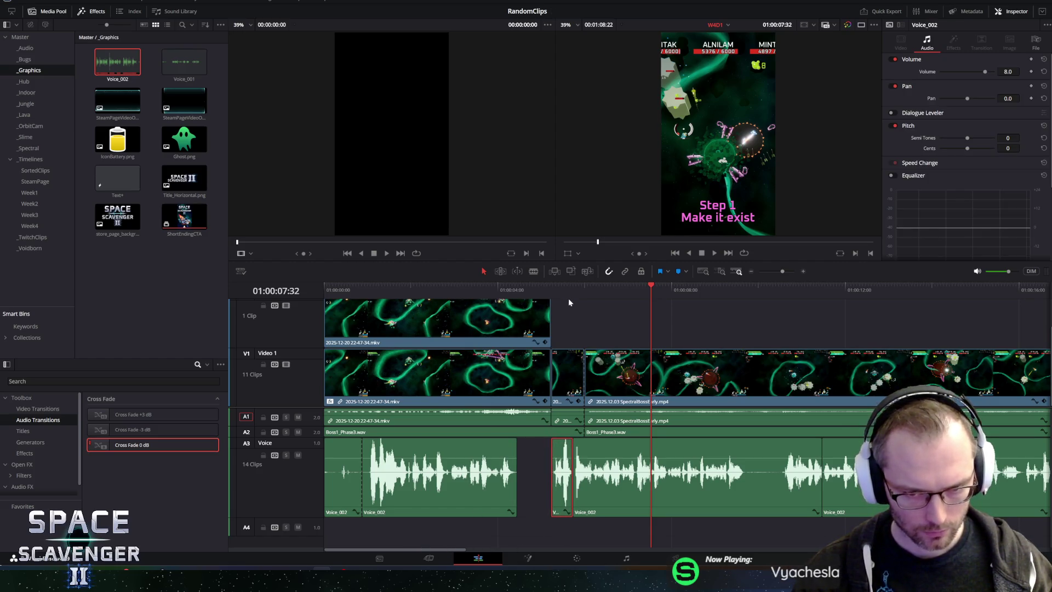
left_click(554, 286)
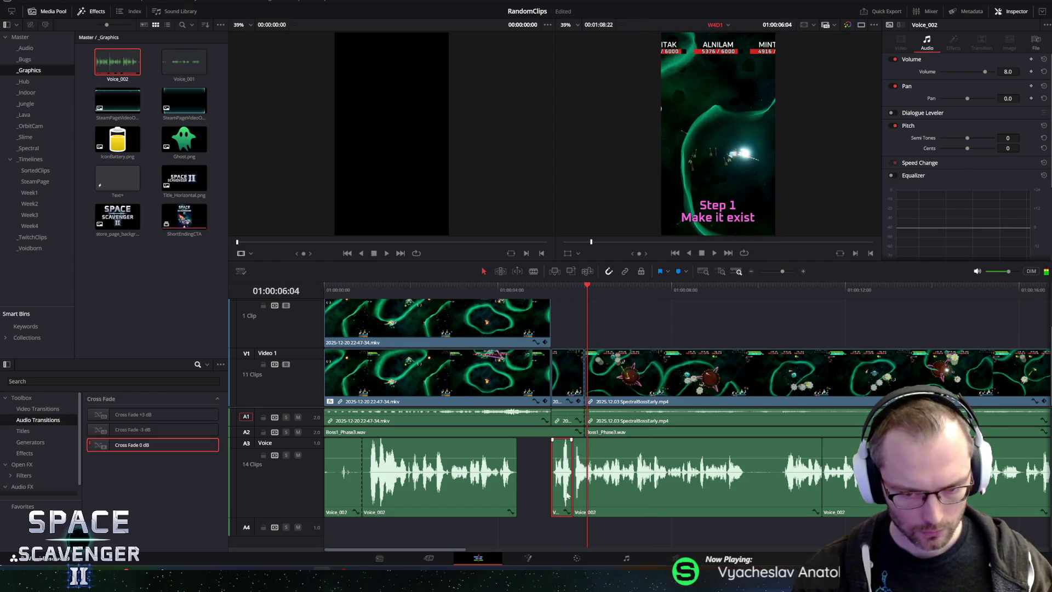
key("ctrl+shift+a")
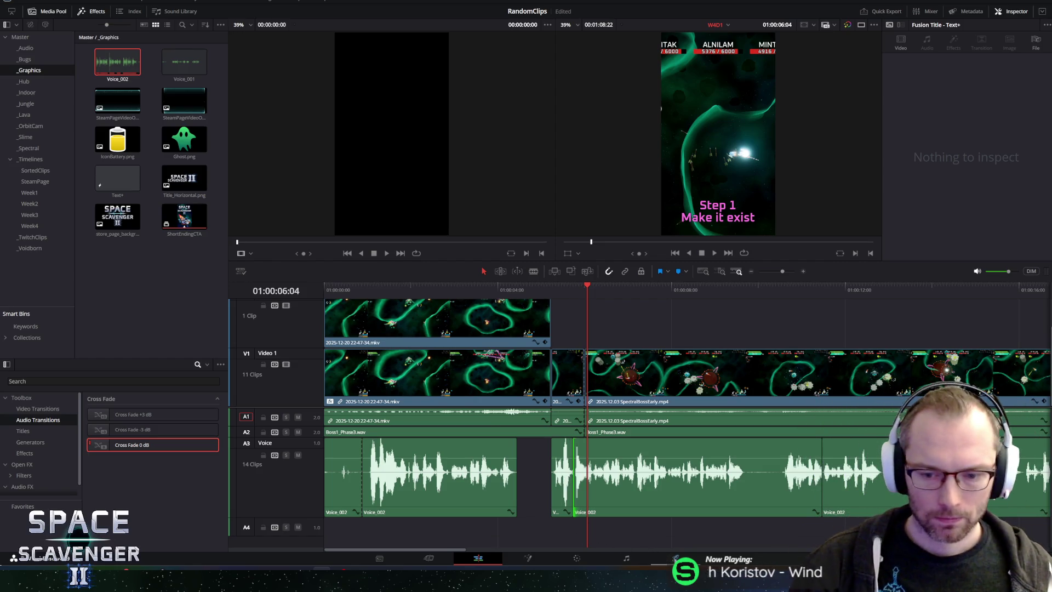
left_click(626, 559)
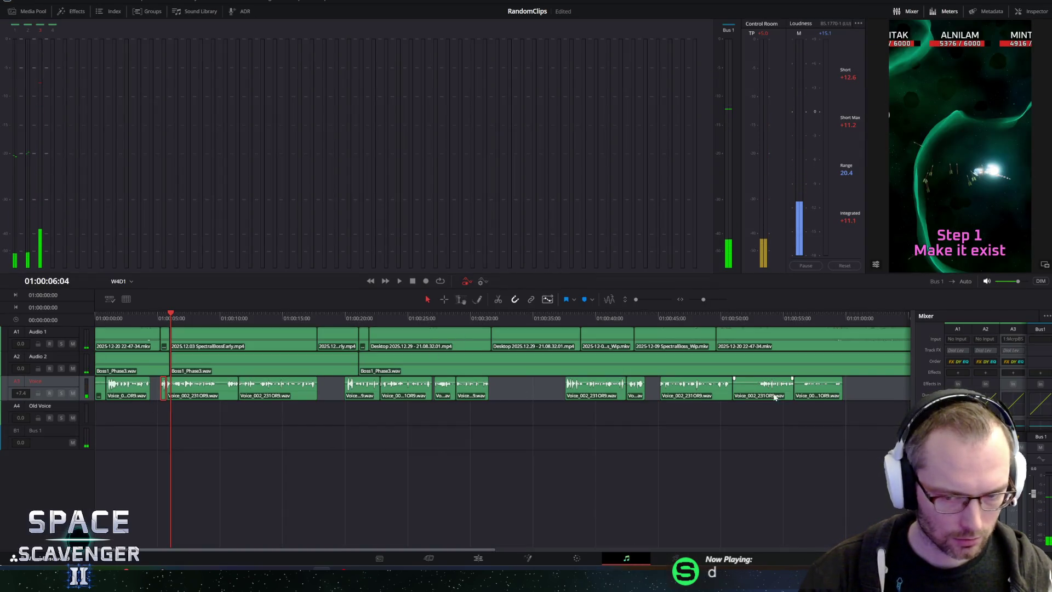
Step: Move all old takes from A3 Voice onto the Old Voice track and arm the empty Voice track
left_click_drag(867, 387, 95, 400)
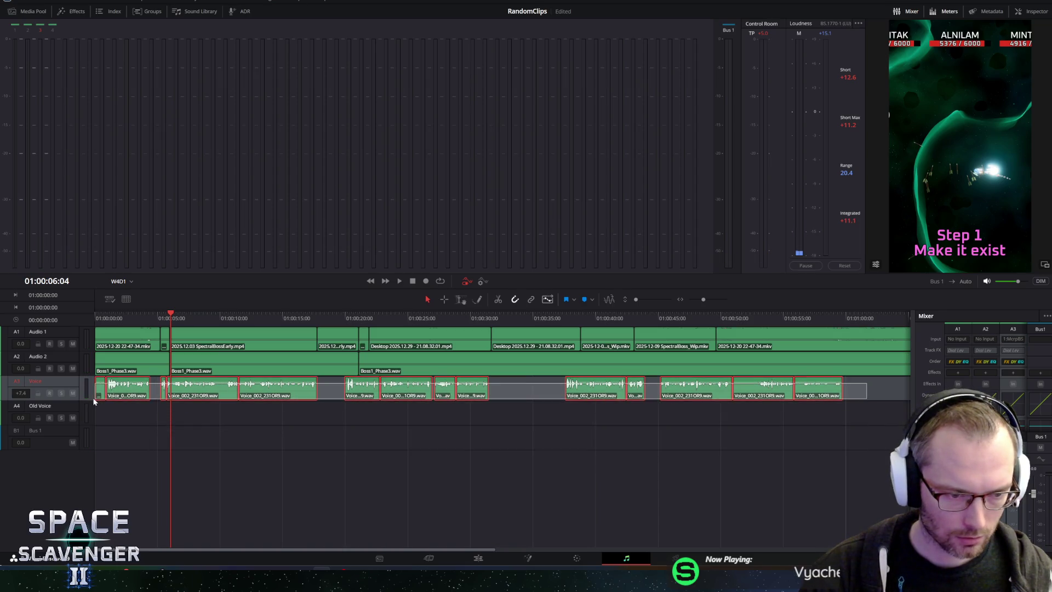
left_click_drag(93, 400, 95, 333)
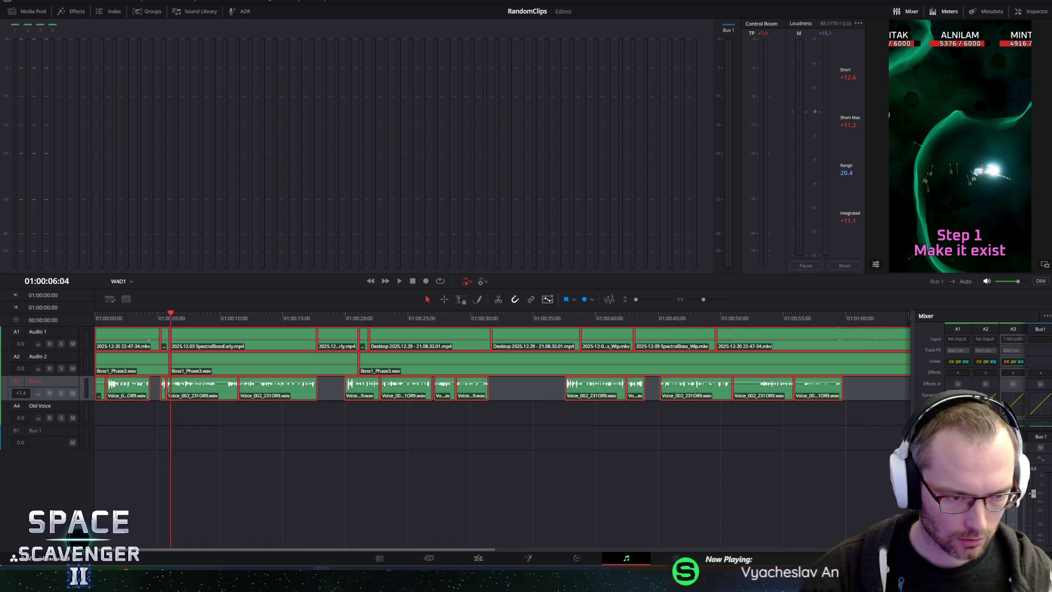
mouse_move(866, 386)
left_mouse_down()
mouse_move(90, 394)
mouse_move(97, 400)
left_mouse_up()
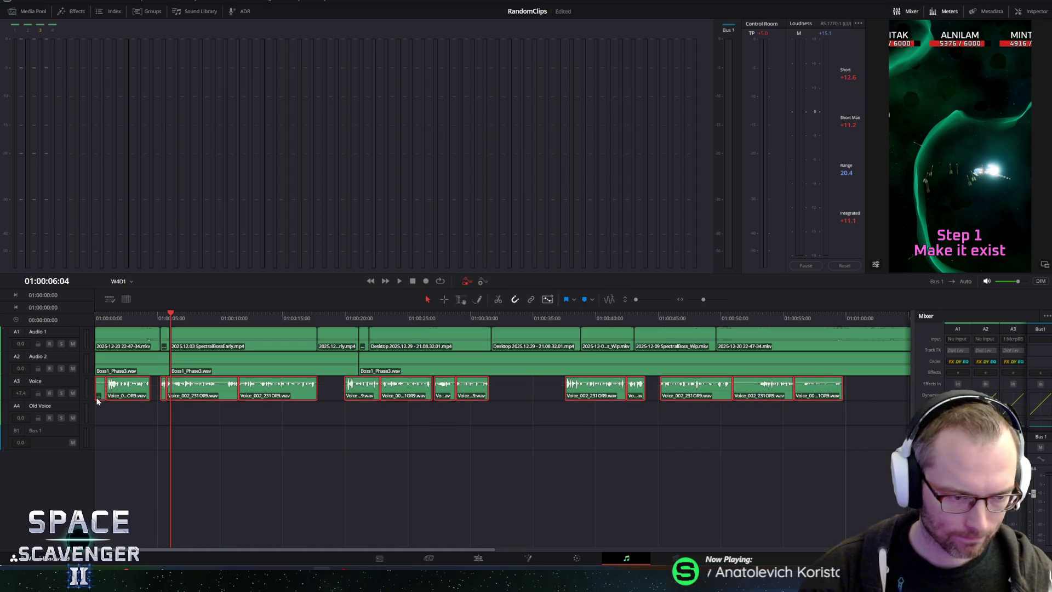
left_click(204, 419)
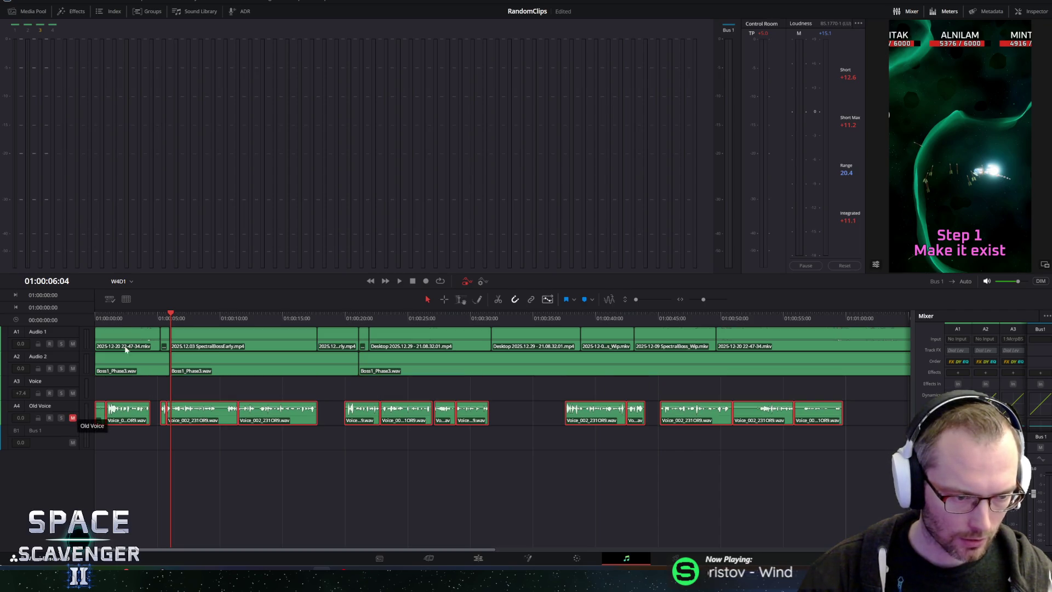
key("Home")
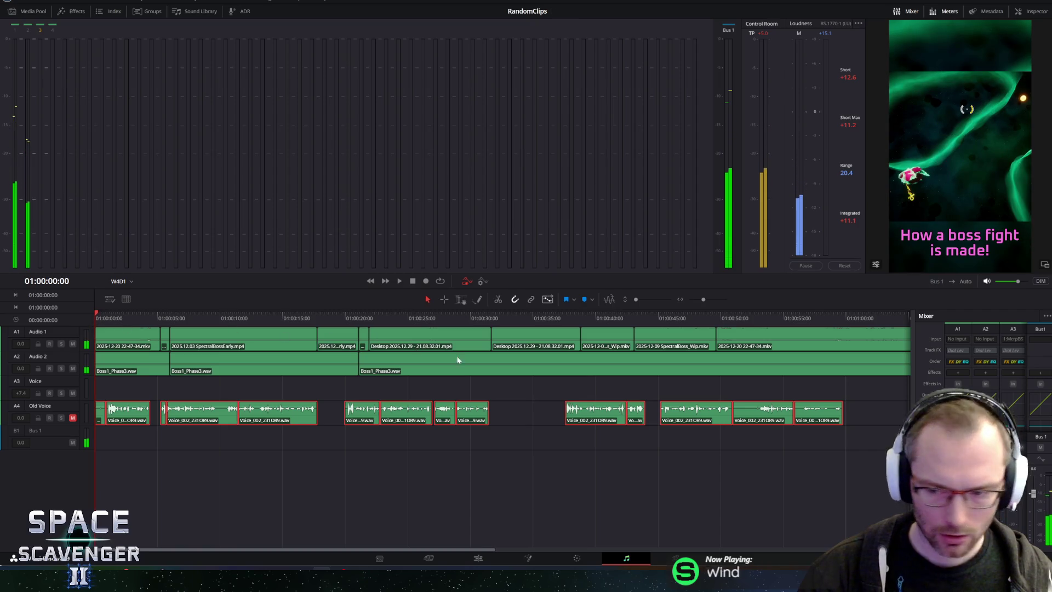
left_click(646, 388)
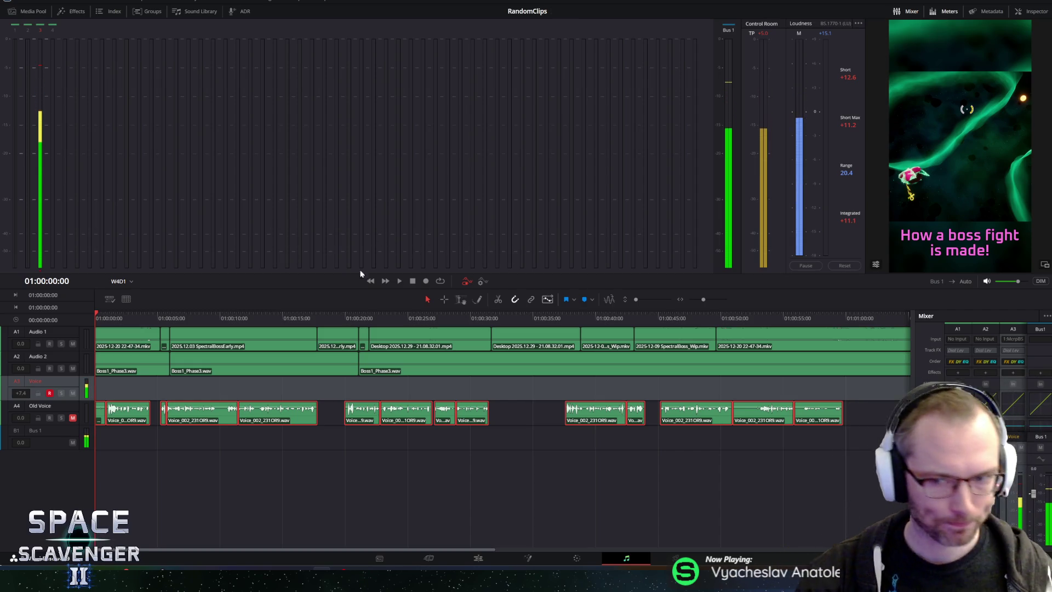
Step: Widen the program viewer and make the viewer and meters taller above the timeline
mouse_move(861, 211)
left_mouse_down()
mouse_move(632, 212)
mouse_move(643, 215)
left_mouse_up()
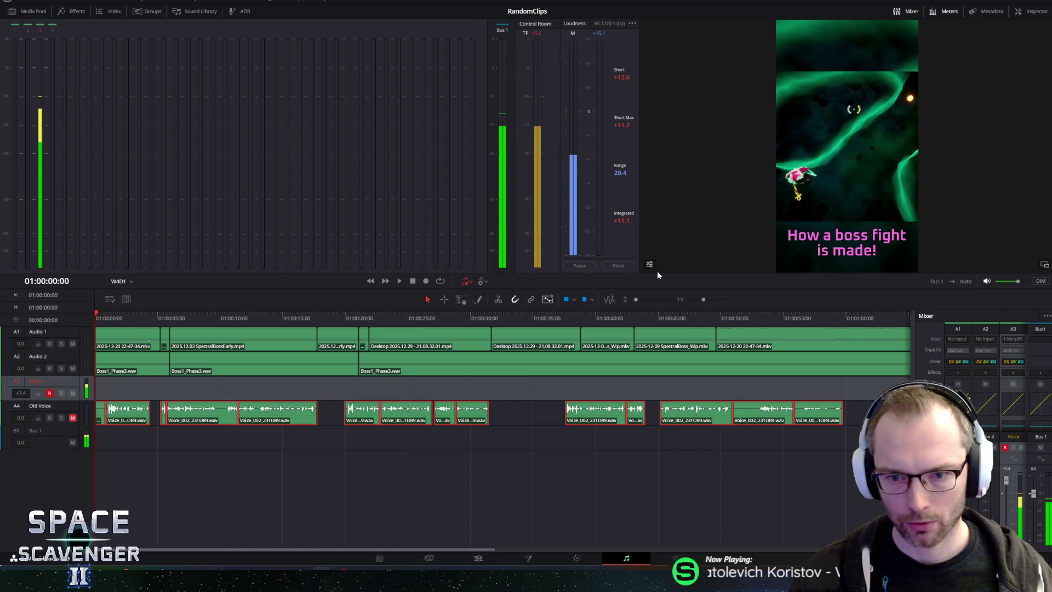
left_click_drag(657, 273, 658, 324)
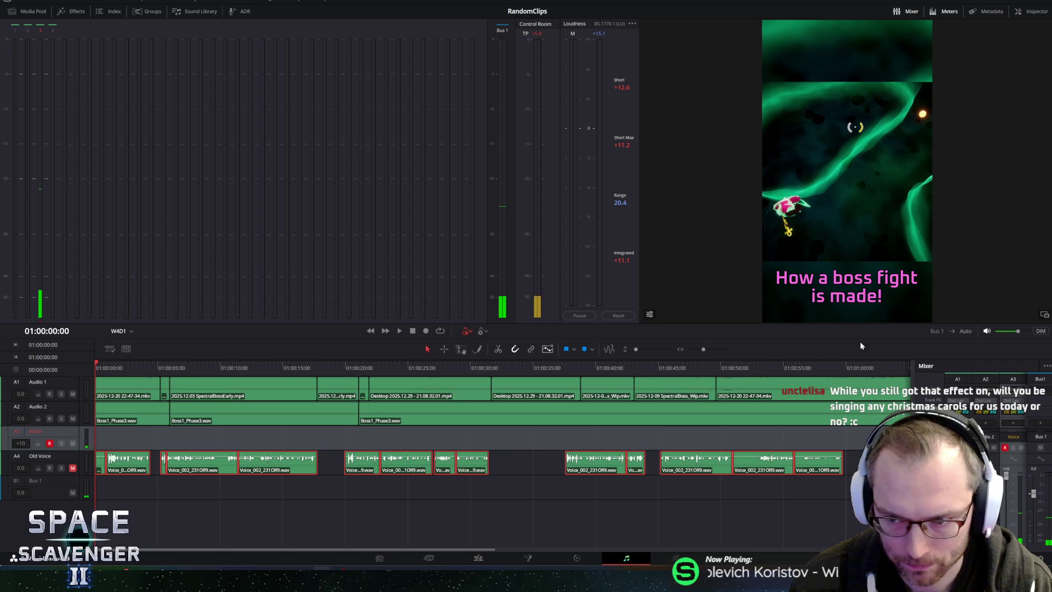
mouse_move(1018, 281)
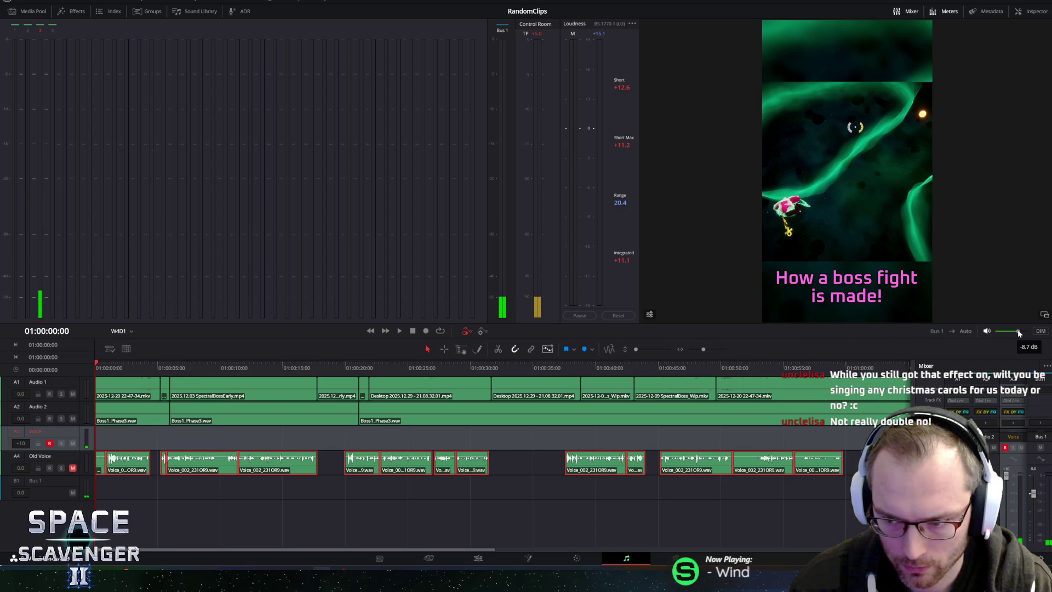
Step: Mute the monitor output speaker to avoid feedback while recording
left_click(987, 331)
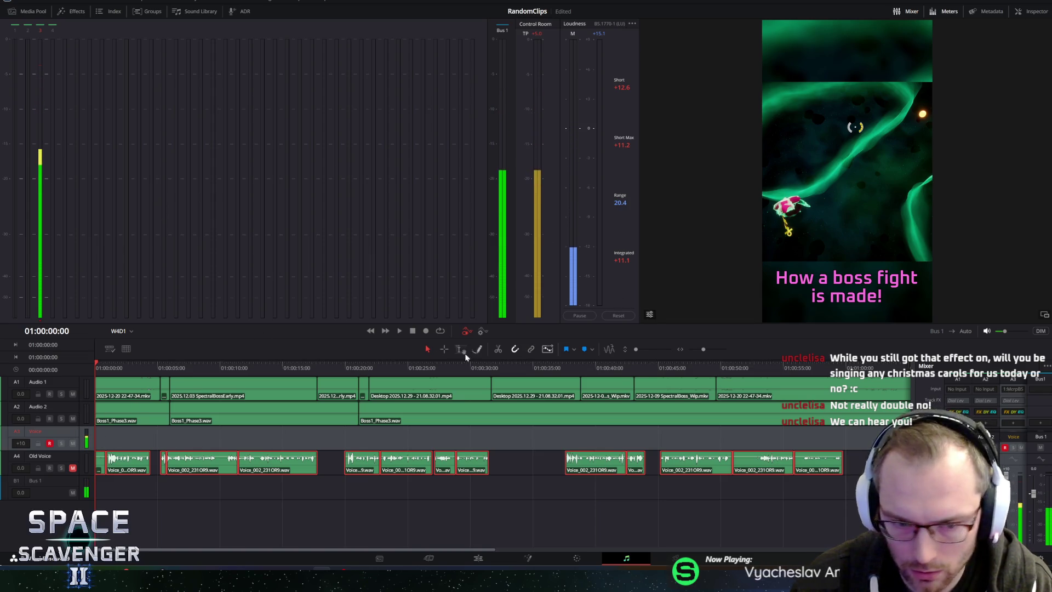
Step: Record a short test take on the Voice track and play it from the start with the monitor raised
left_click(426, 331)
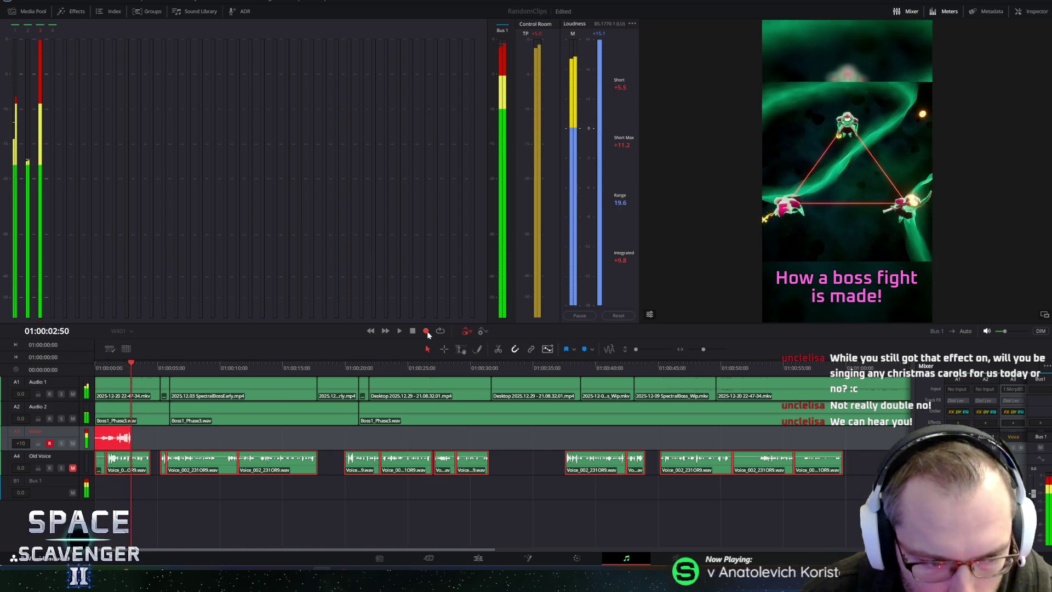
left_click(411, 331)
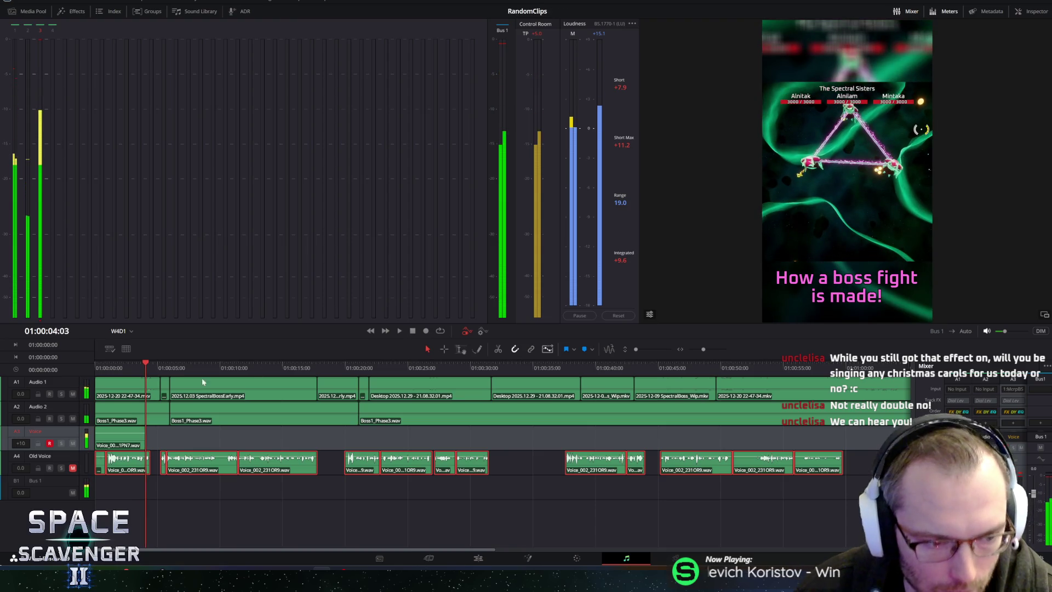
key("Home")
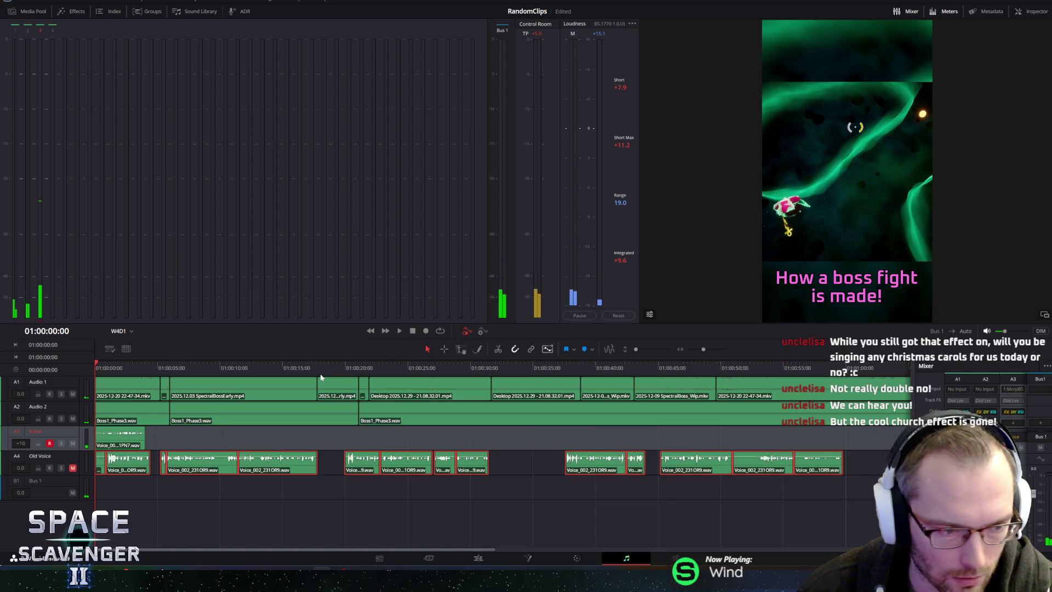
key("space")
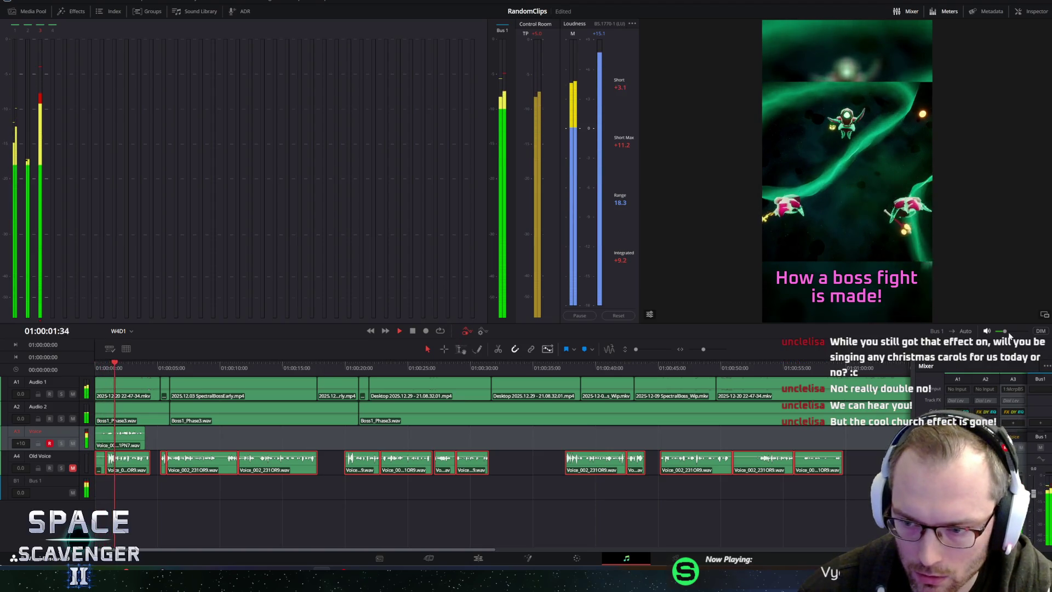
left_click_drag(1004, 331, 1019, 332)
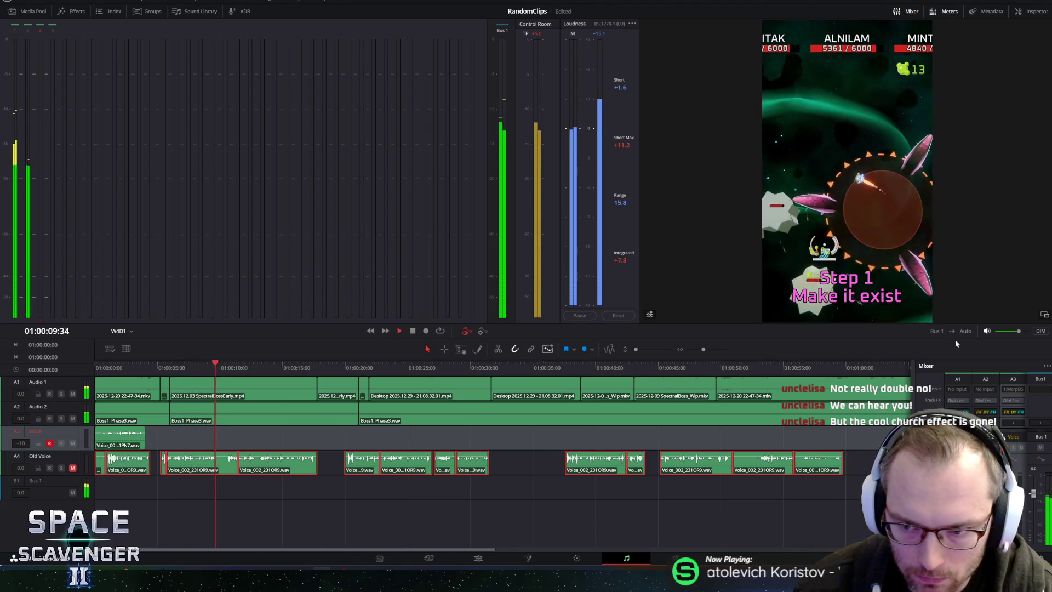
Step: Replay the test take from near the start, then undo it and return to the beginning
left_click(126, 367)
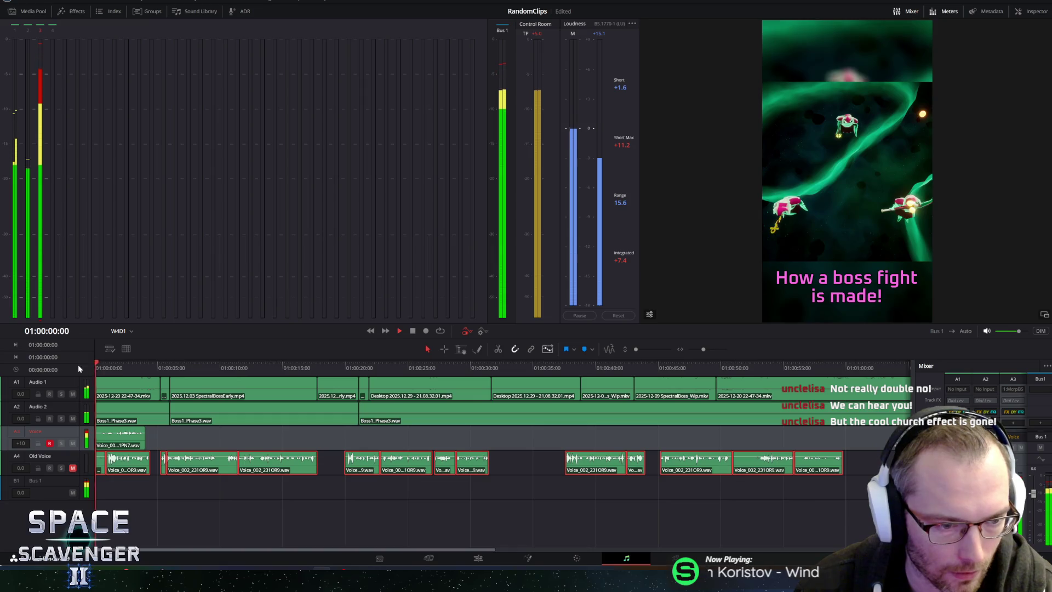
left_click(113, 367)
key("space")
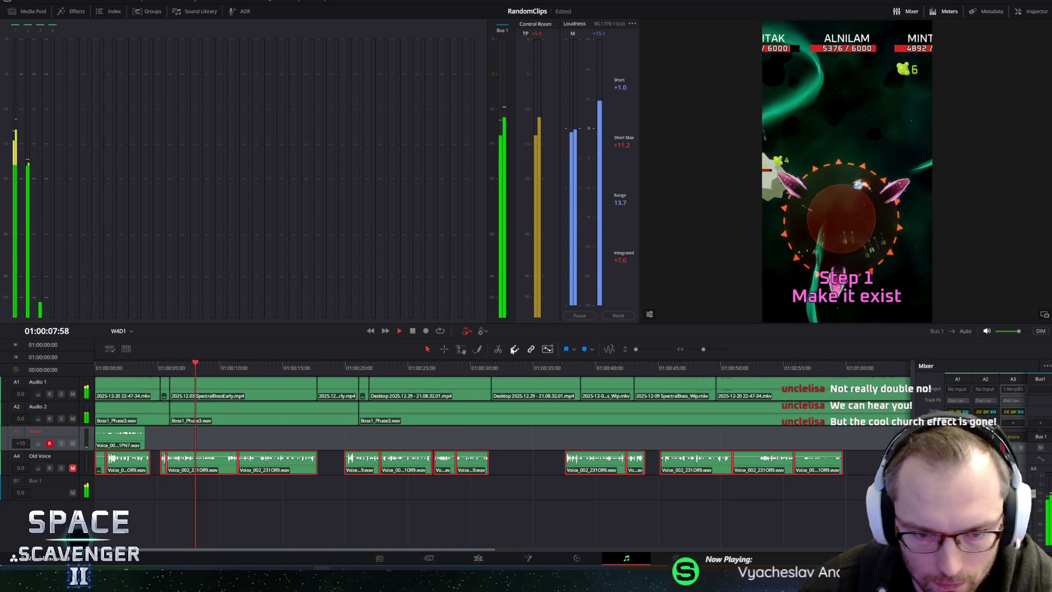
left_click(413, 331)
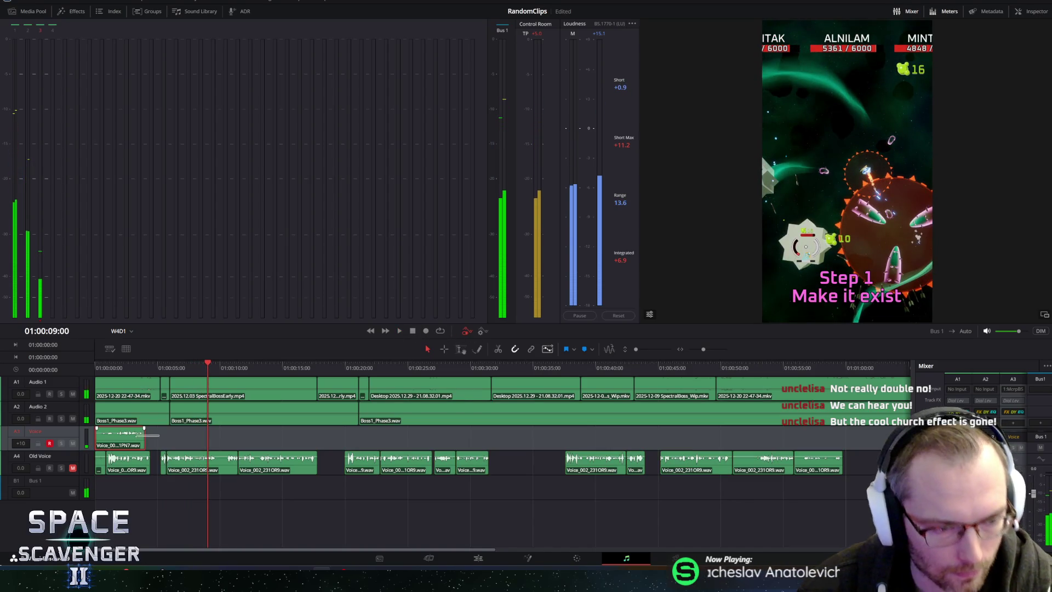
key("ctrl+z")
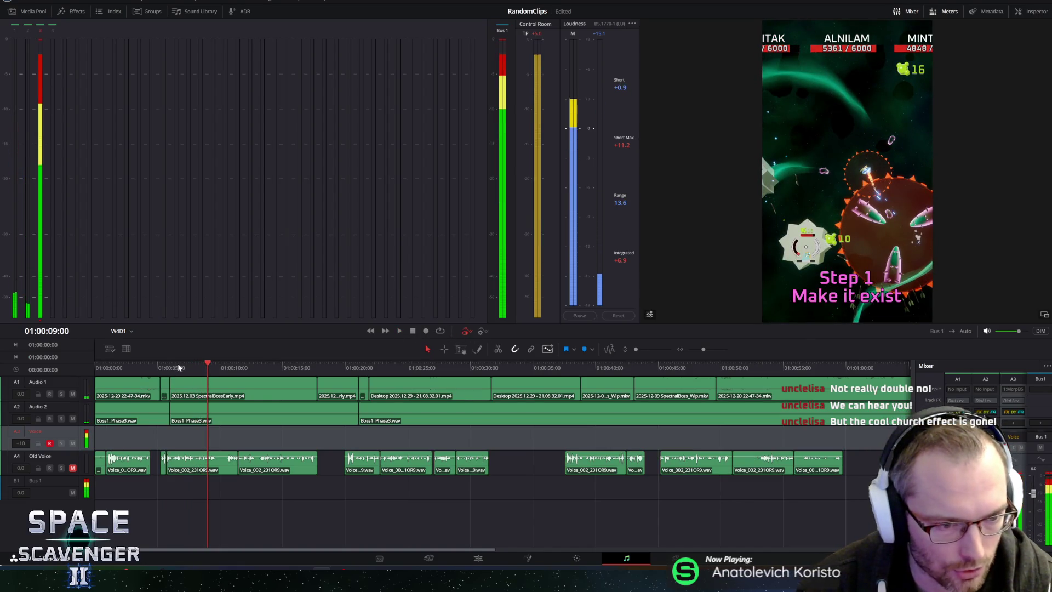
key("Home")
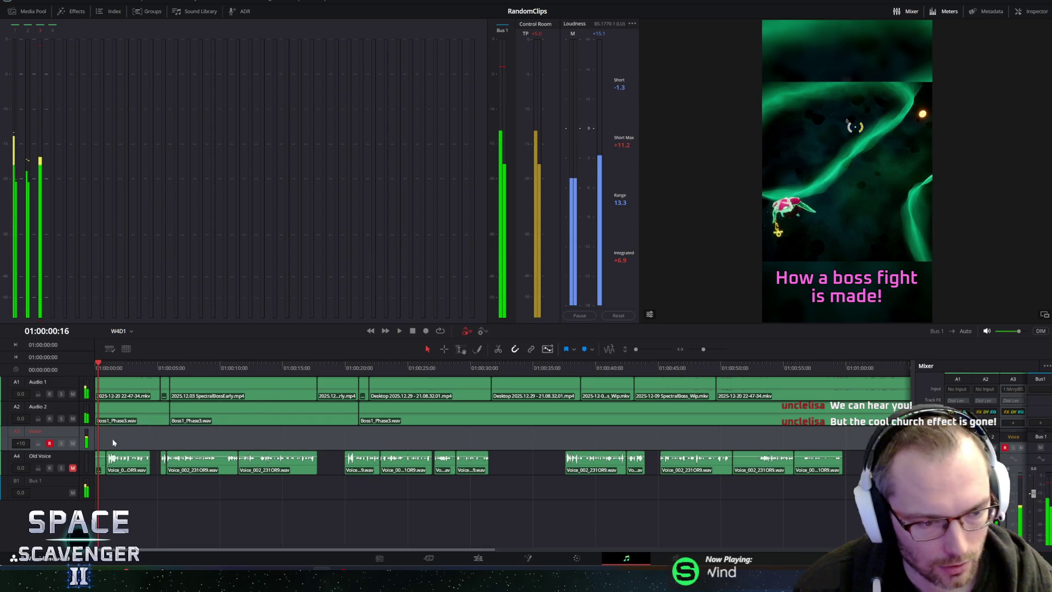
Step: Replay the opening of the short twice and mute the Old Voice track
key("space")
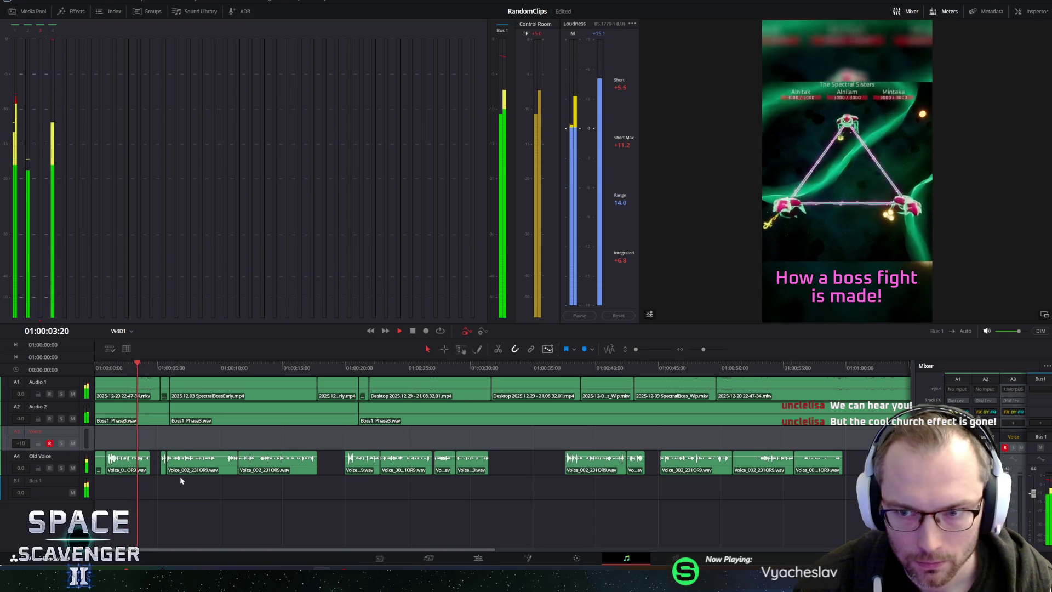
key("space")
key("Home")
key("space")
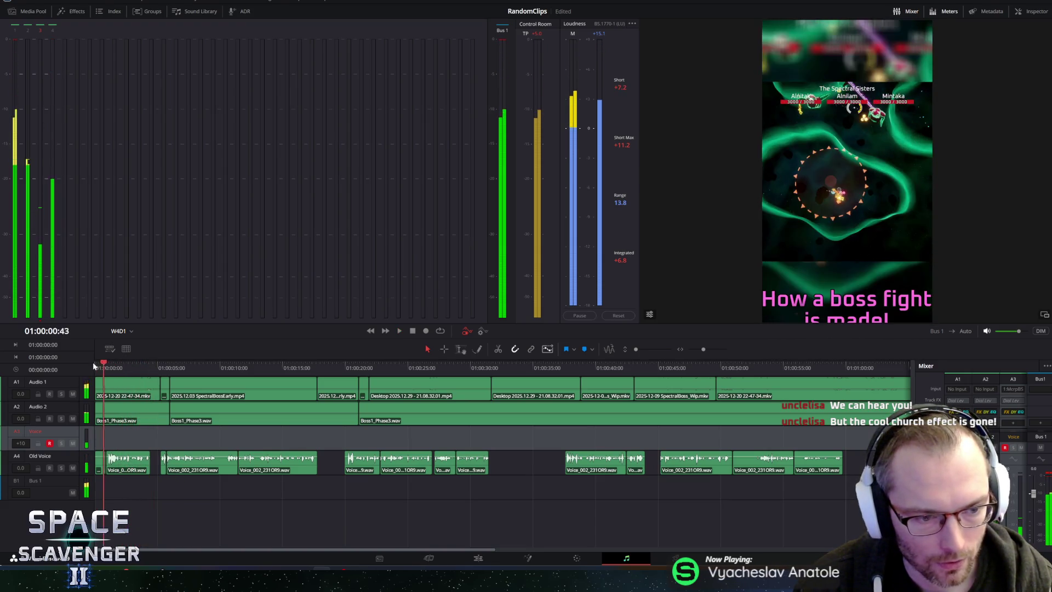
left_click(72, 469)
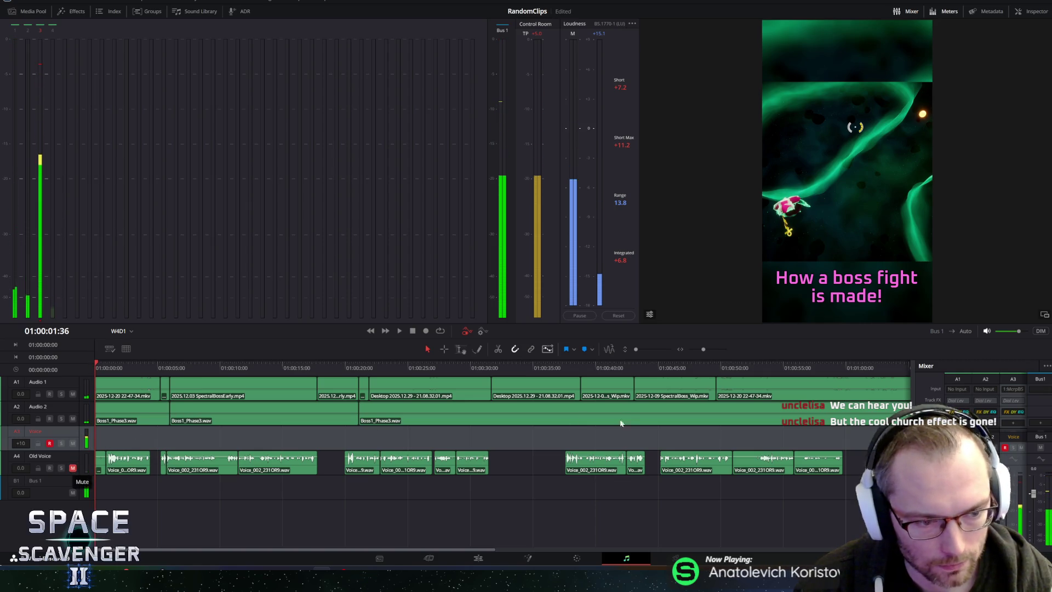
Step: Record a fresh voice take over the opening, replay it from near the start, and return to the beginning
left_click(426, 330)
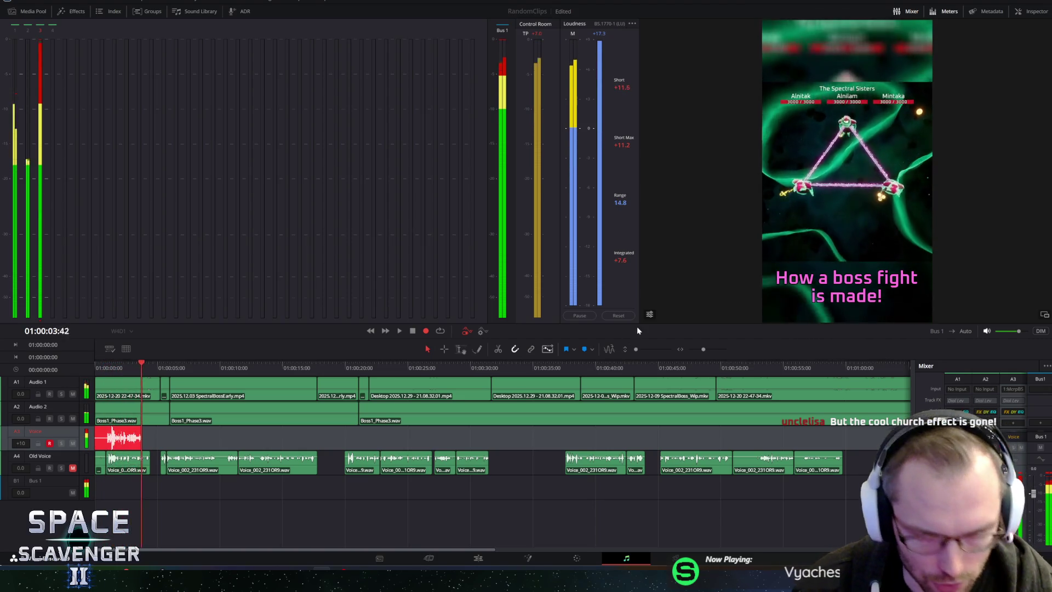
key("space")
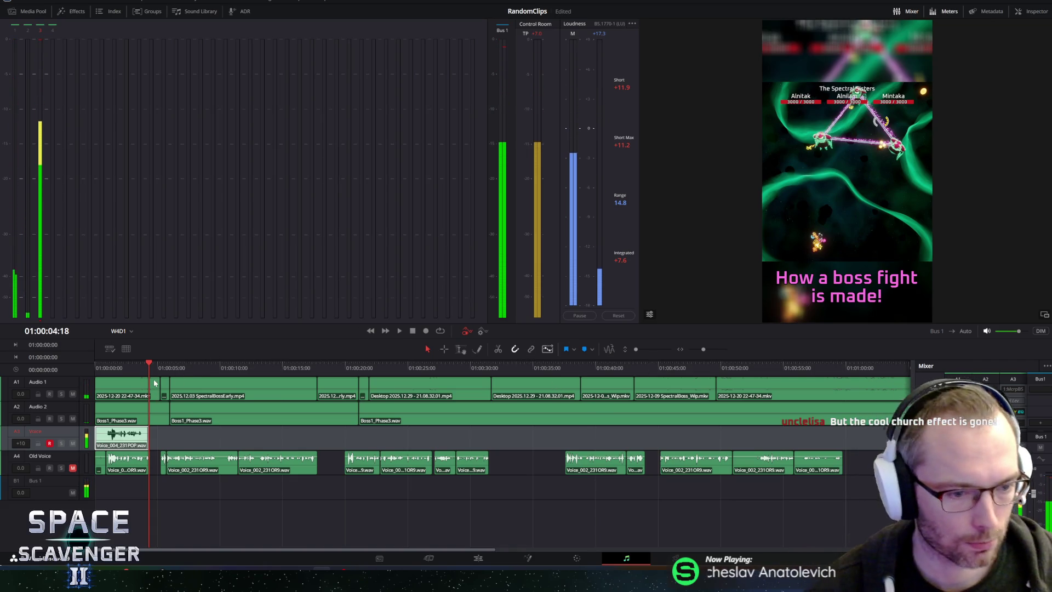
key("space")
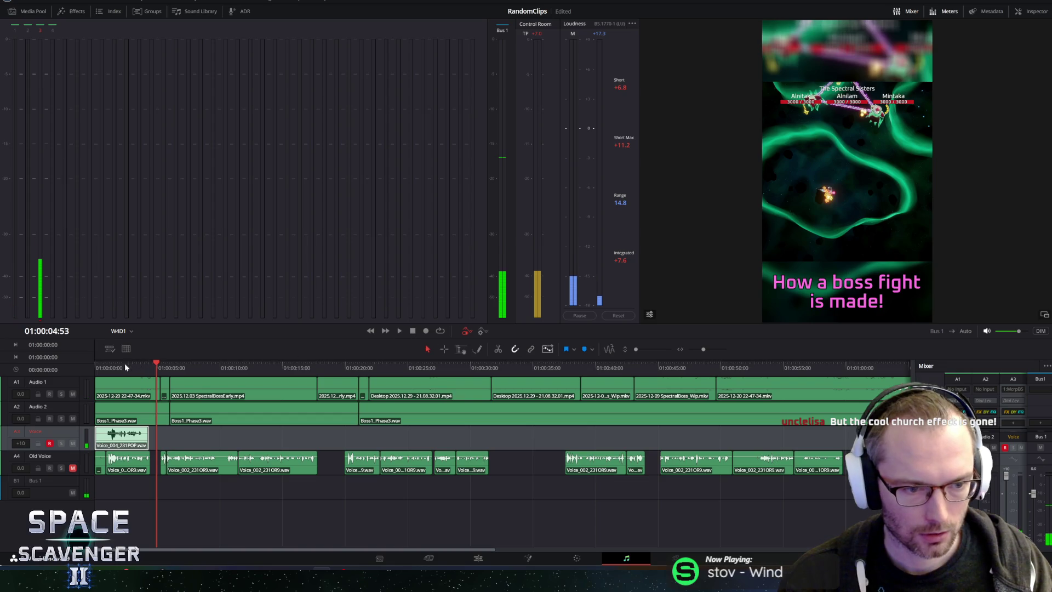
left_click(108, 367)
key("space")
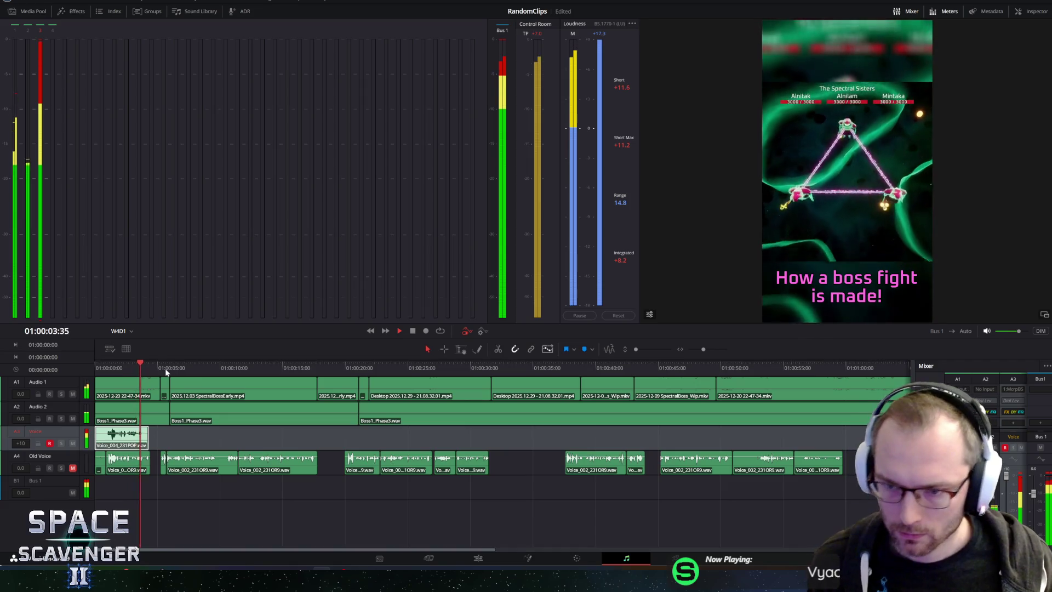
key("space")
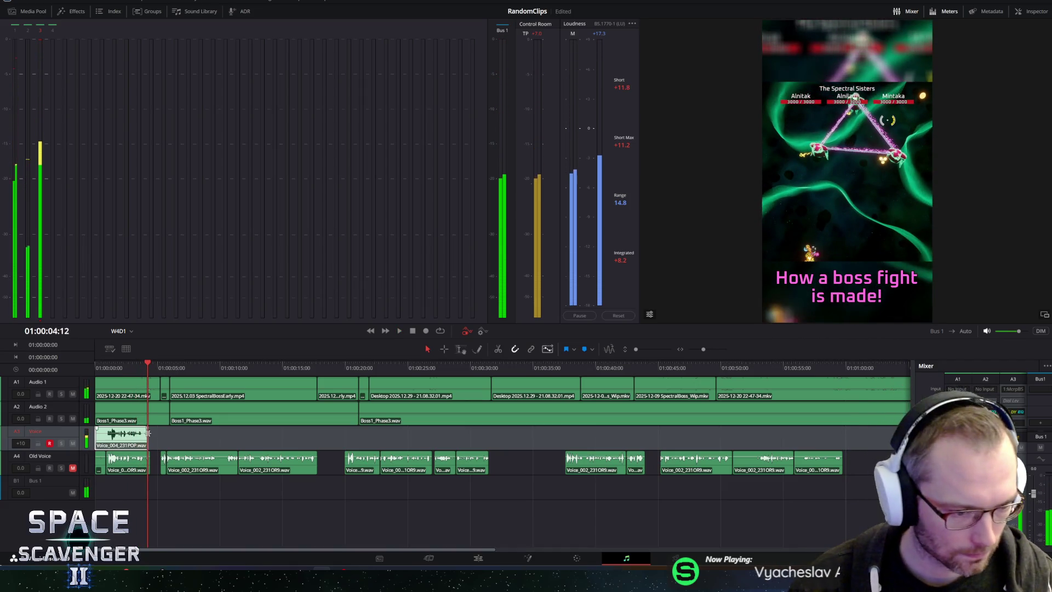
left_click(96, 367)
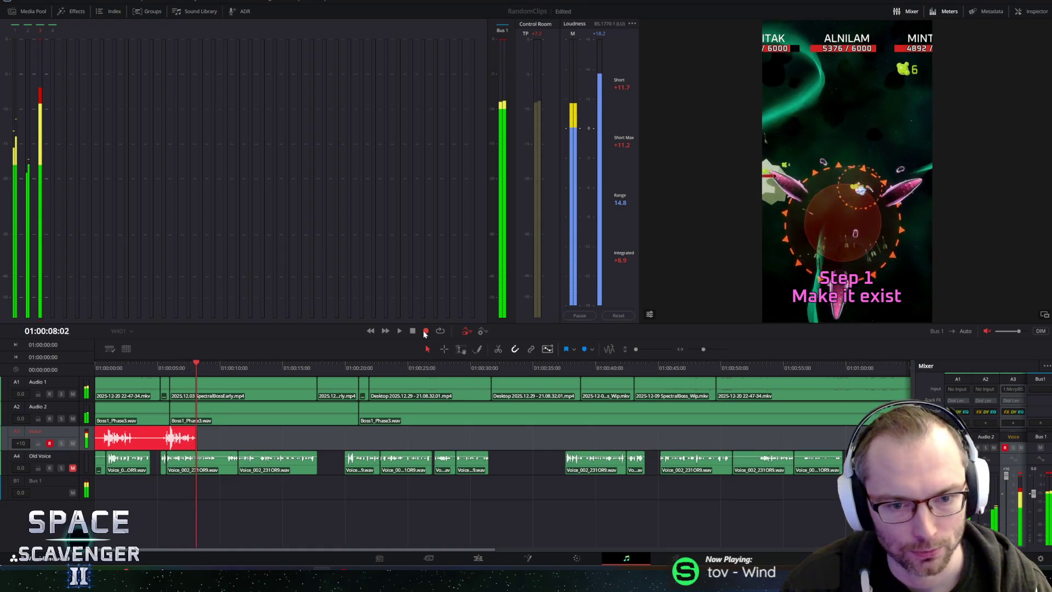
Step: Stop the longer take, play the Voice_005 clip from the start with monitoring unmuted, stopping near eleven seconds
left_click(425, 332)
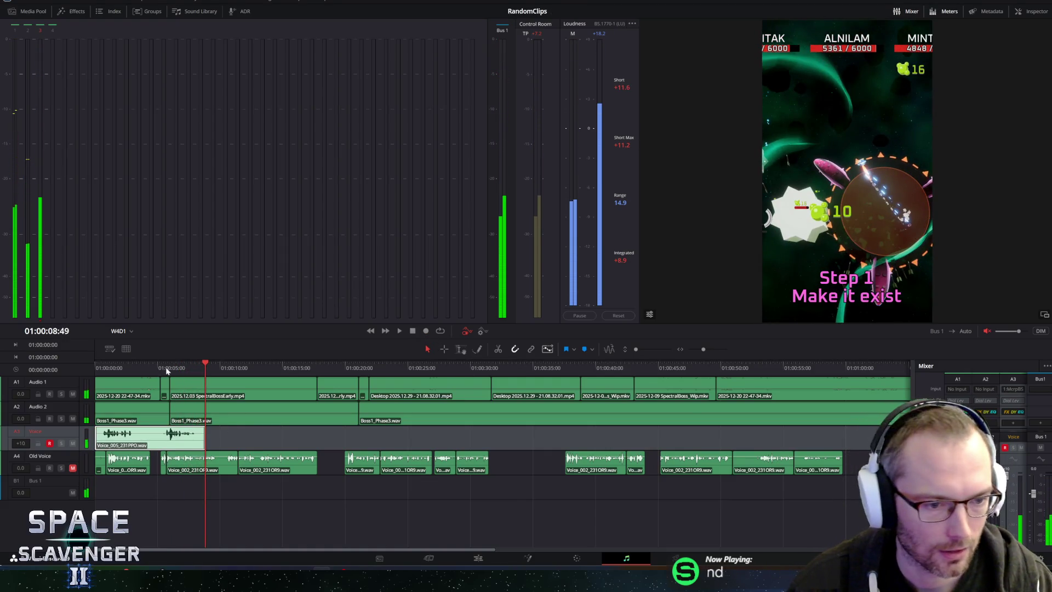
key("Home")
key("space")
left_click(987, 331)
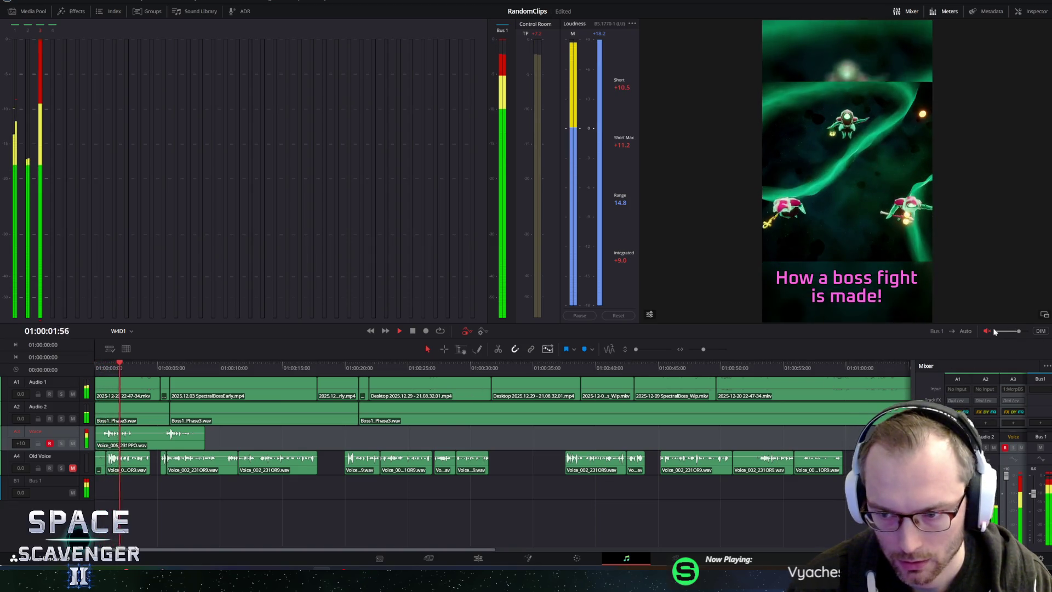
left_click(124, 436)
left_click(103, 365)
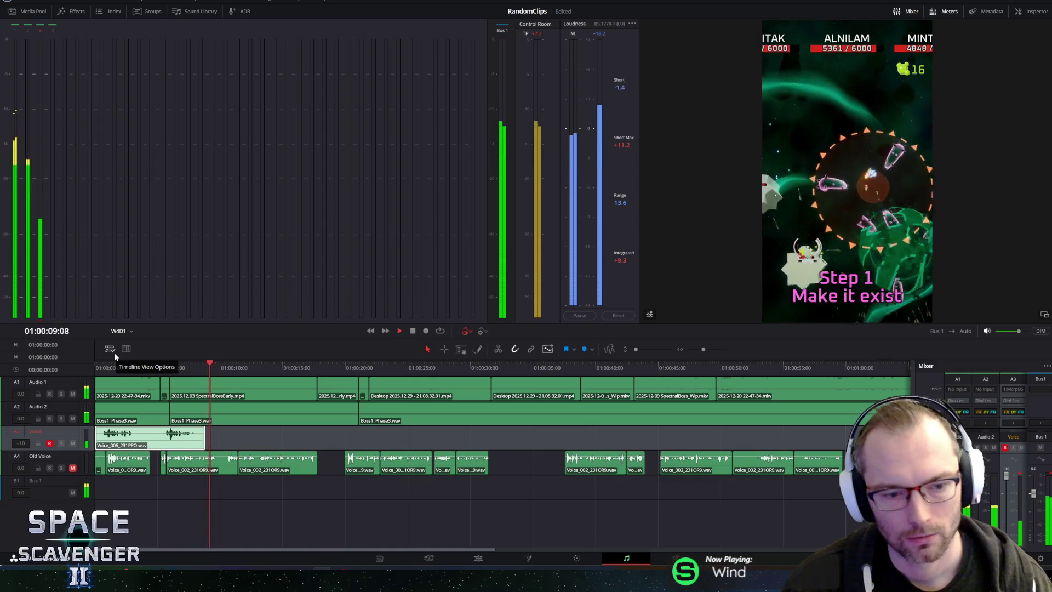
key("space")
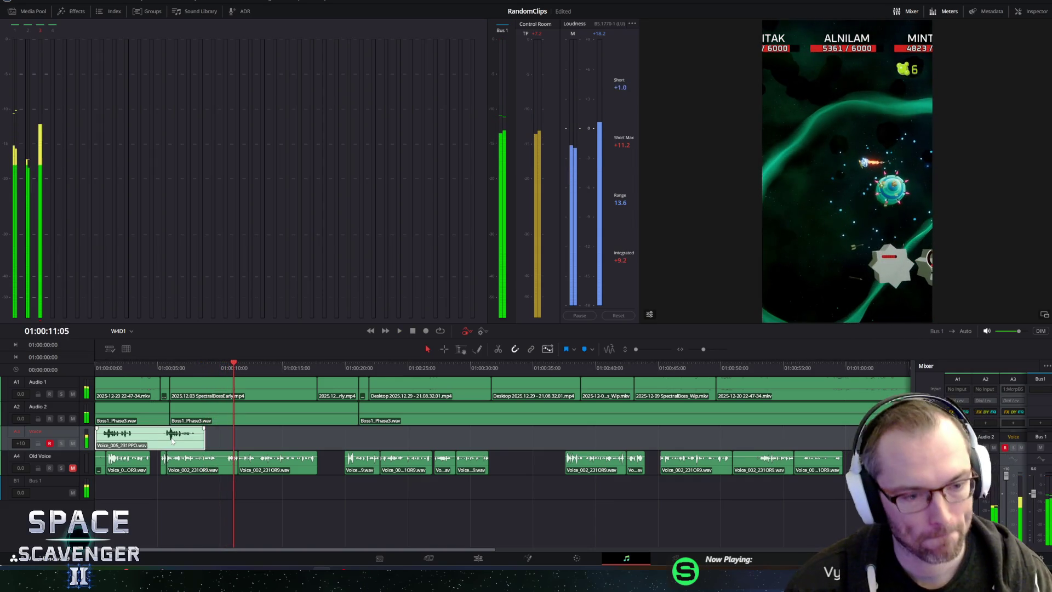
left_click(95, 438)
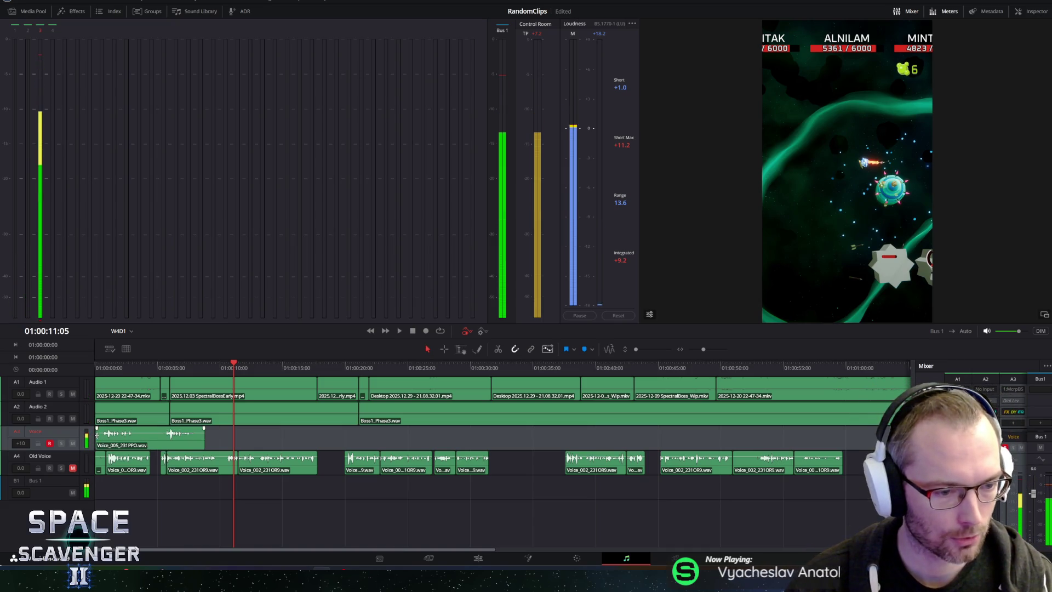
Step: Trim the lead-in off the Voice_005 clip on A3 and replay from the start
left_click_drag(95, 438, 164, 437)
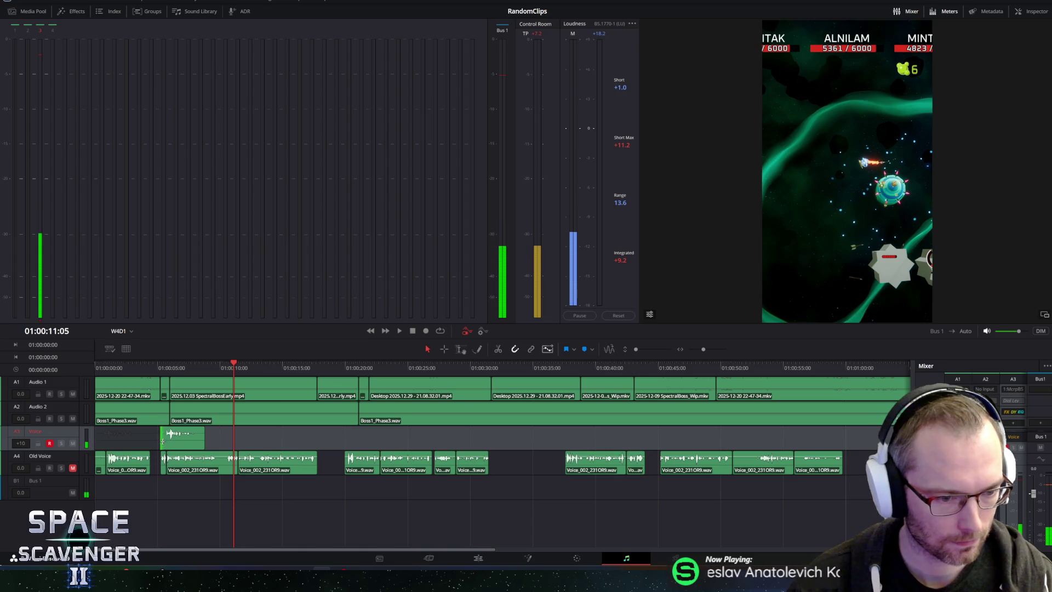
left_click_drag(159, 442, 161, 441)
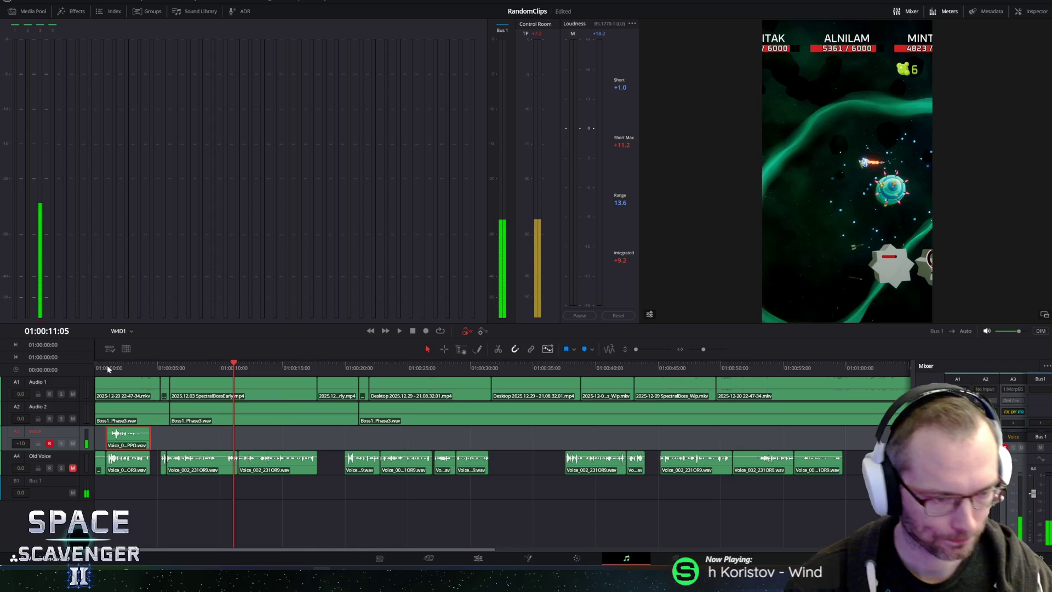
key("Home")
key("space")
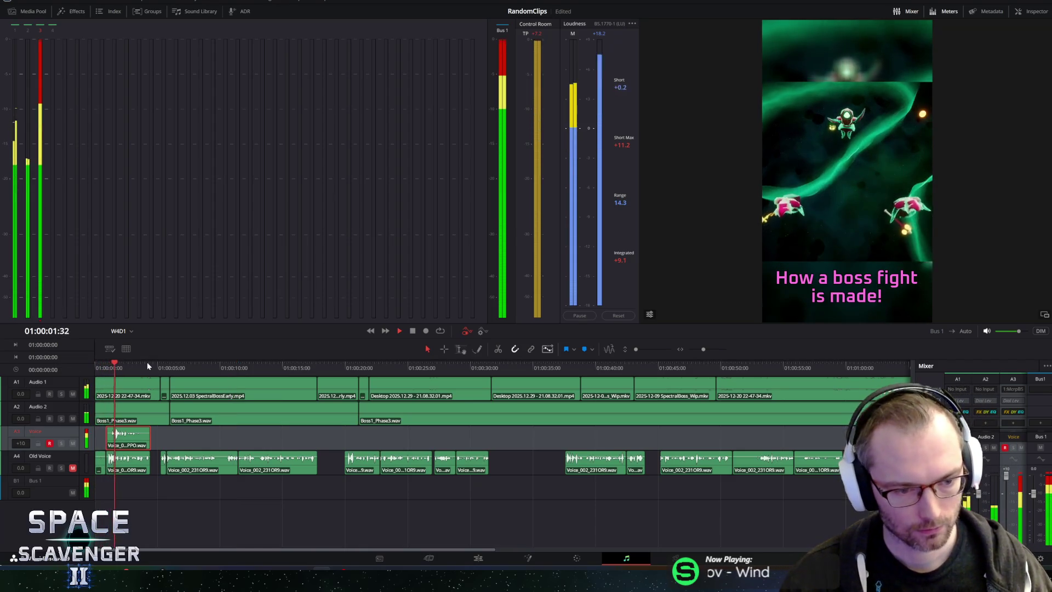
Step: Delete the leftover piece and replay the opening to check the shortened take
key("Delete")
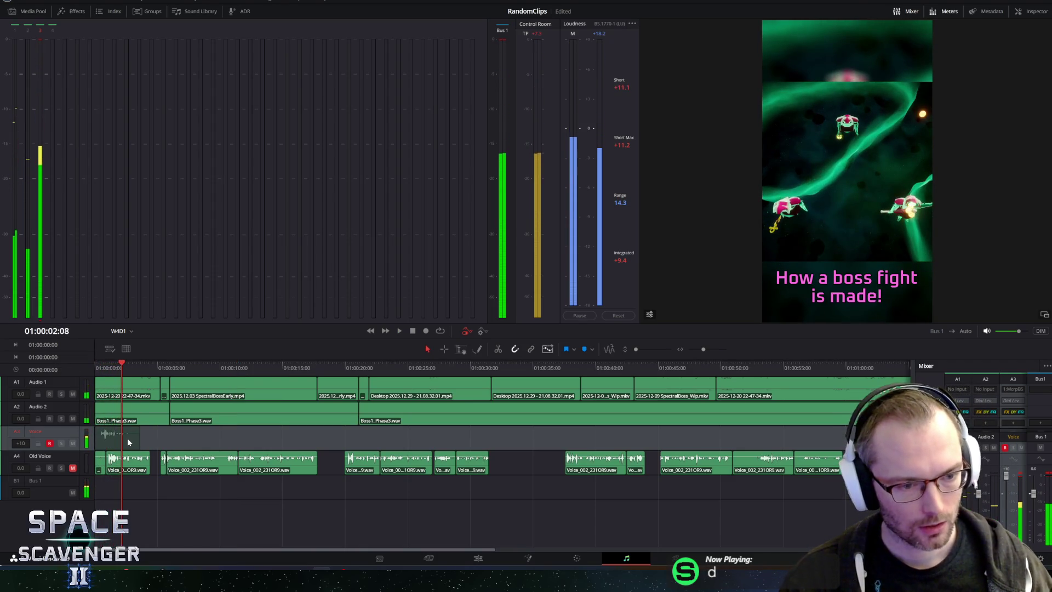
key("Home")
key("space")
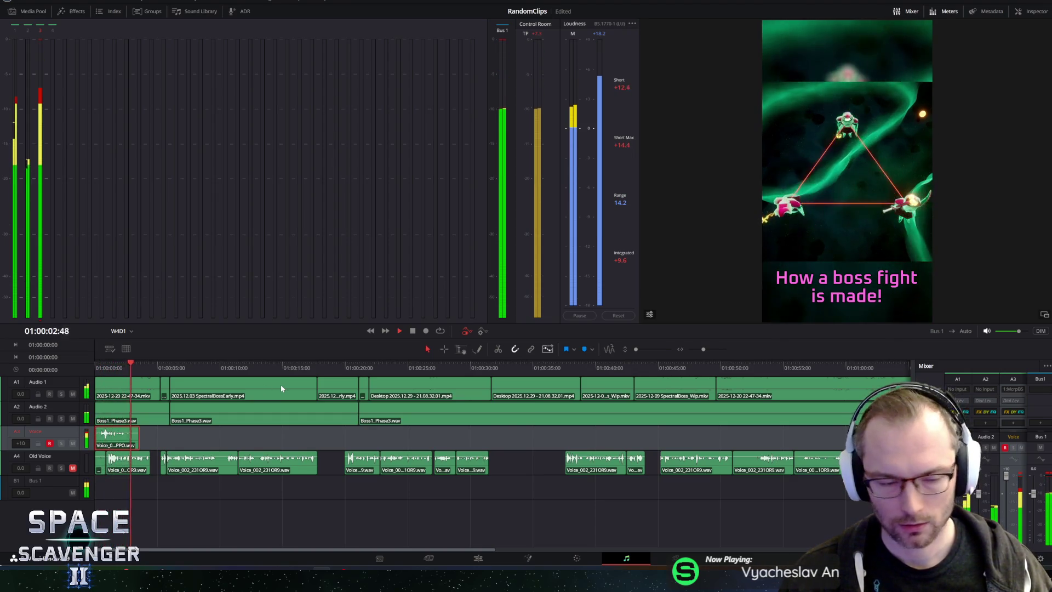
key("space")
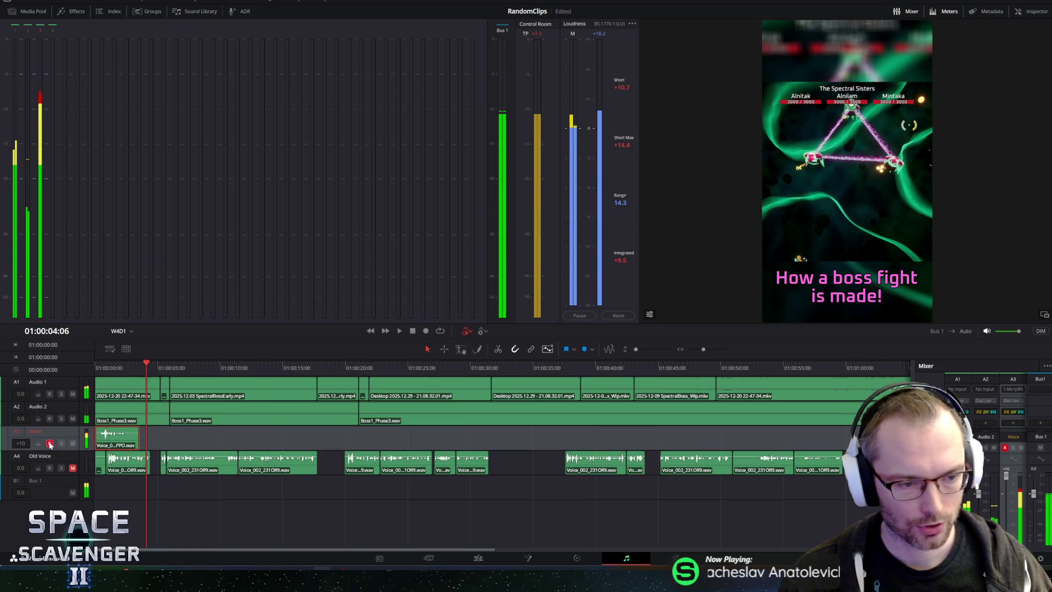
key("space")
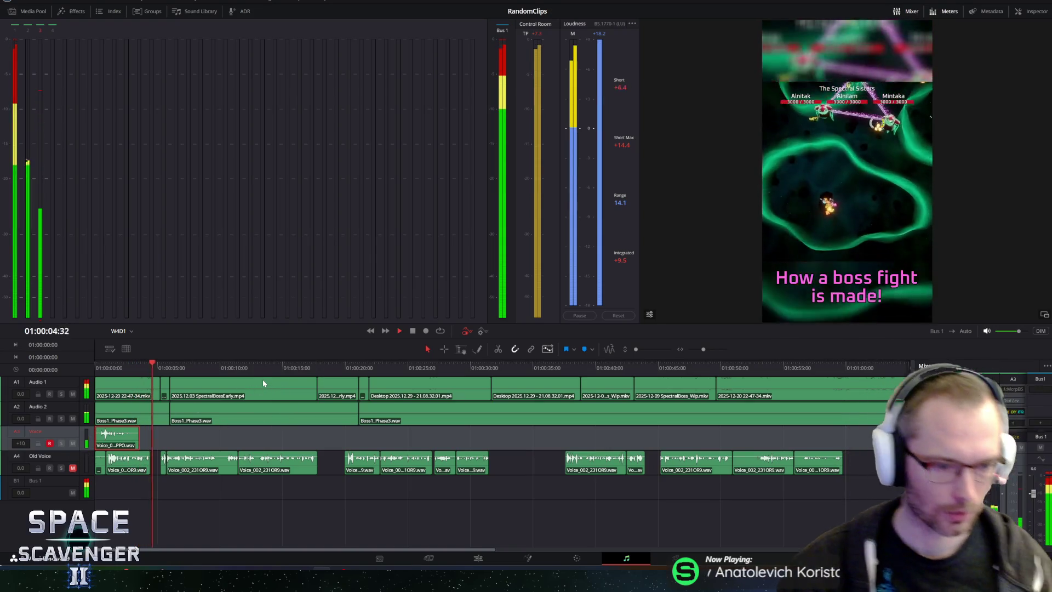
Step: Mute the A4 Old Voice track and play from about five seconds
left_click(72, 471)
left_click_drag(169, 367, 159, 367)
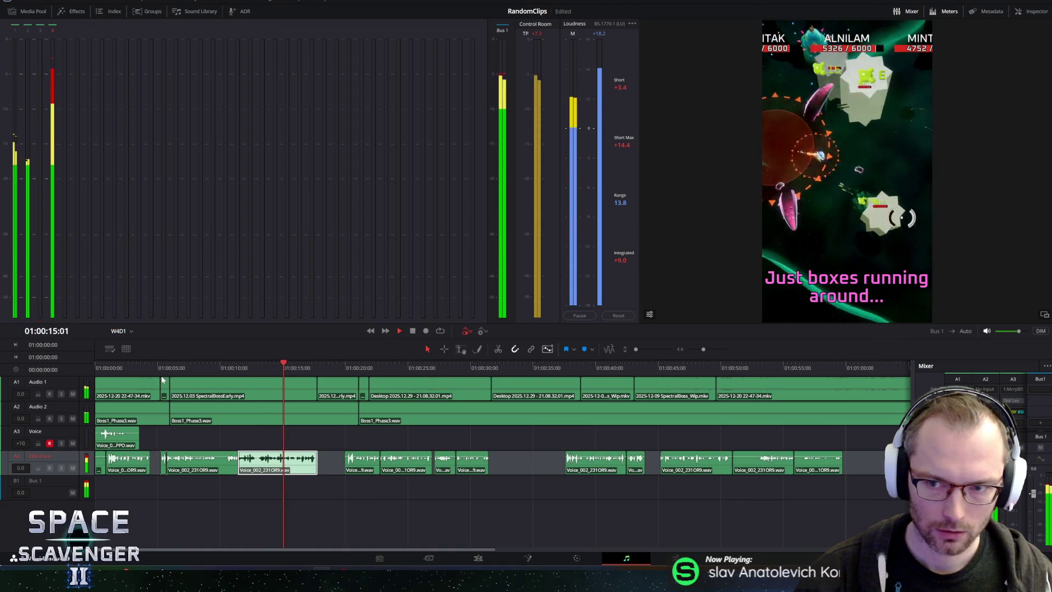
left_click(160, 380)
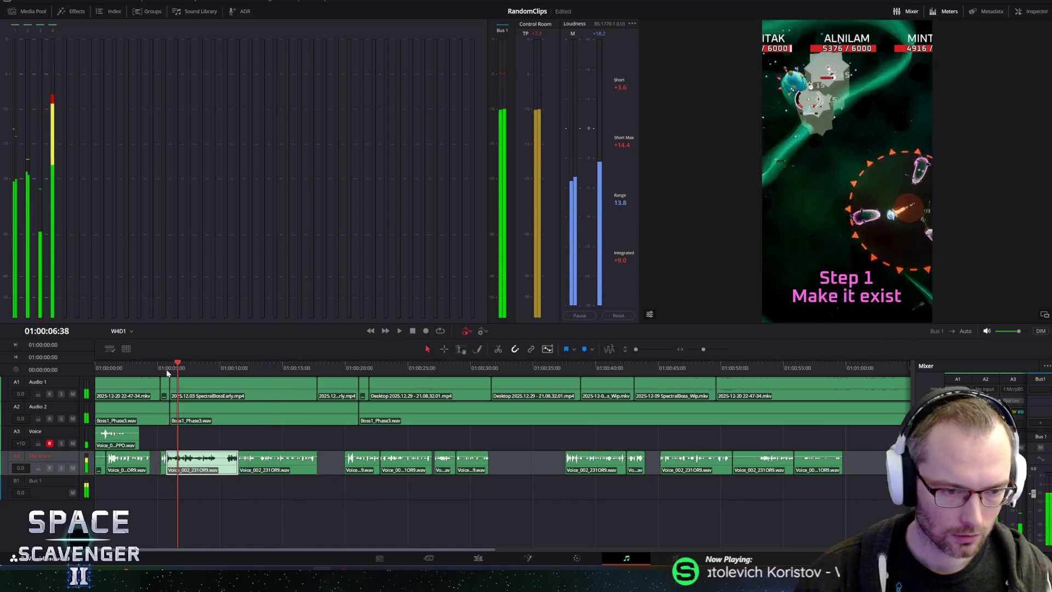
left_click(73, 467)
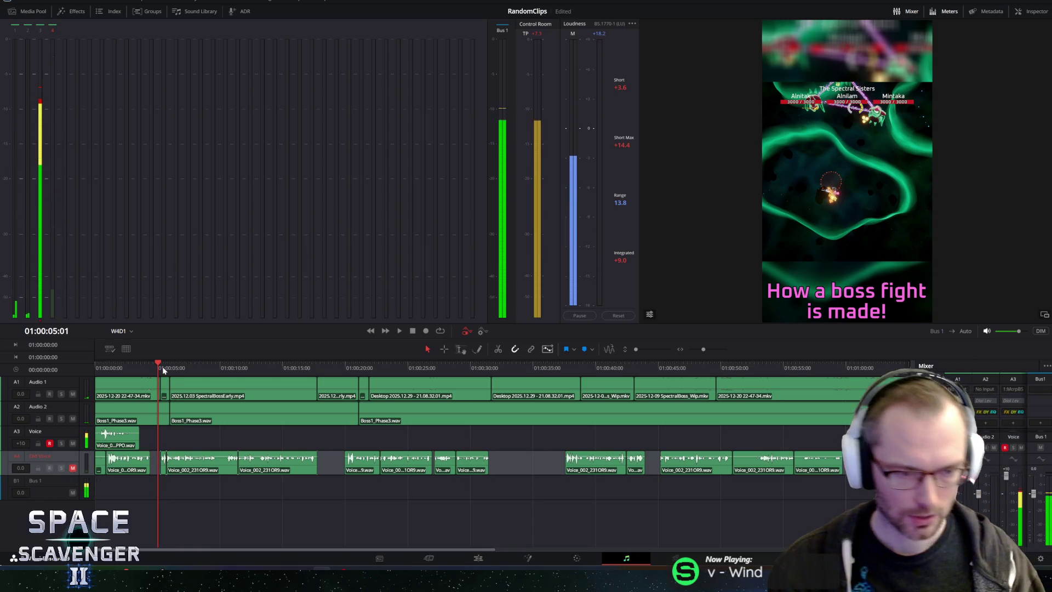
key("space")
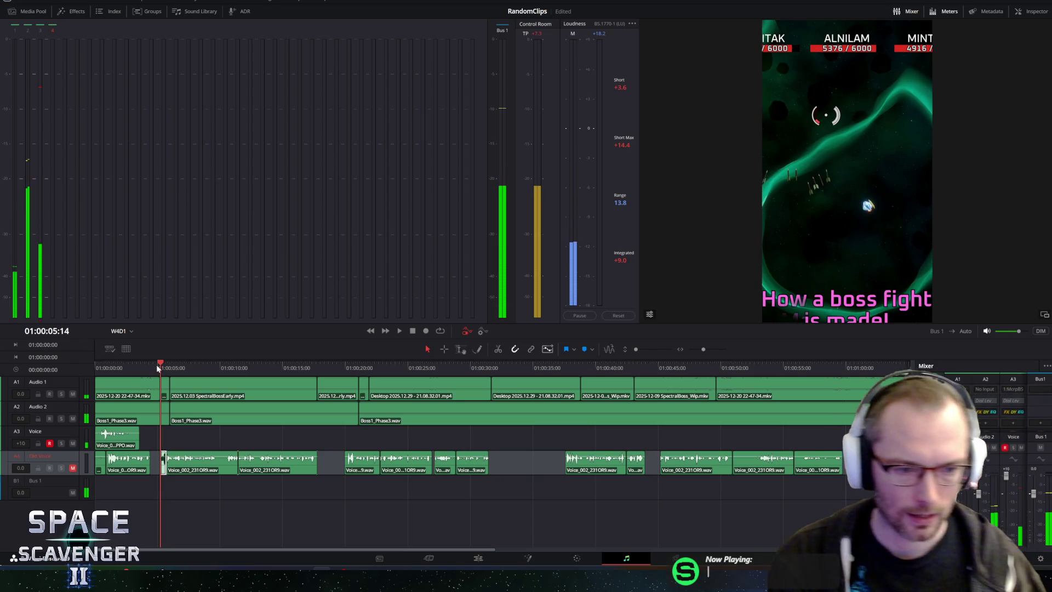
Step: Save the project and park the playhead just past five seconds
left_click(156, 364)
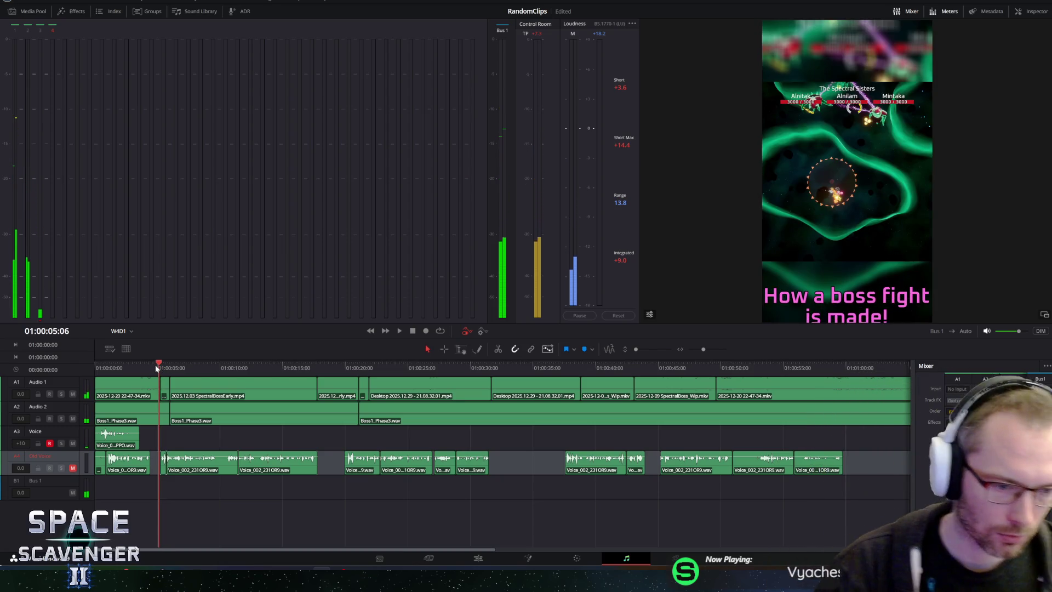
key("ctrl+s")
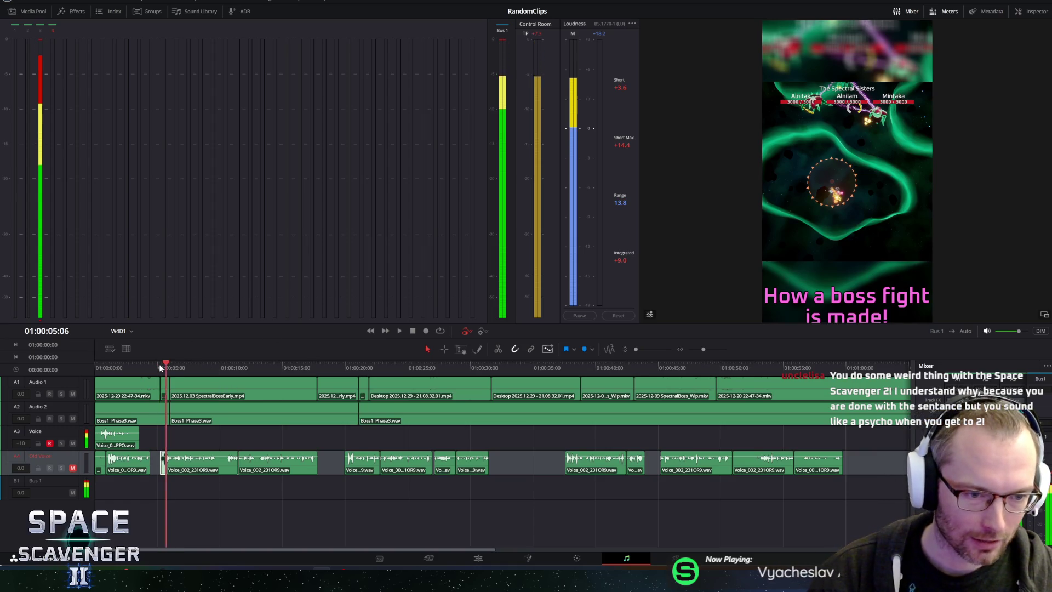
left_click_drag(167, 365, 154, 366)
key("Left")
key("Left")
key("Left")
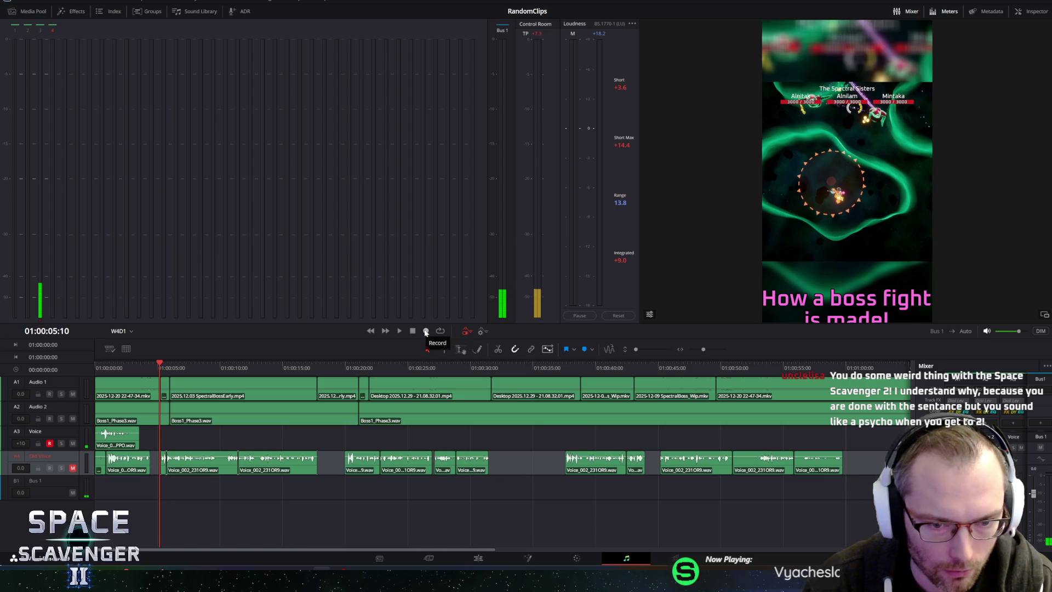
Step: Start recording a new Voice_006 take onto the armed Voice track from about five seconds
left_click(425, 332)
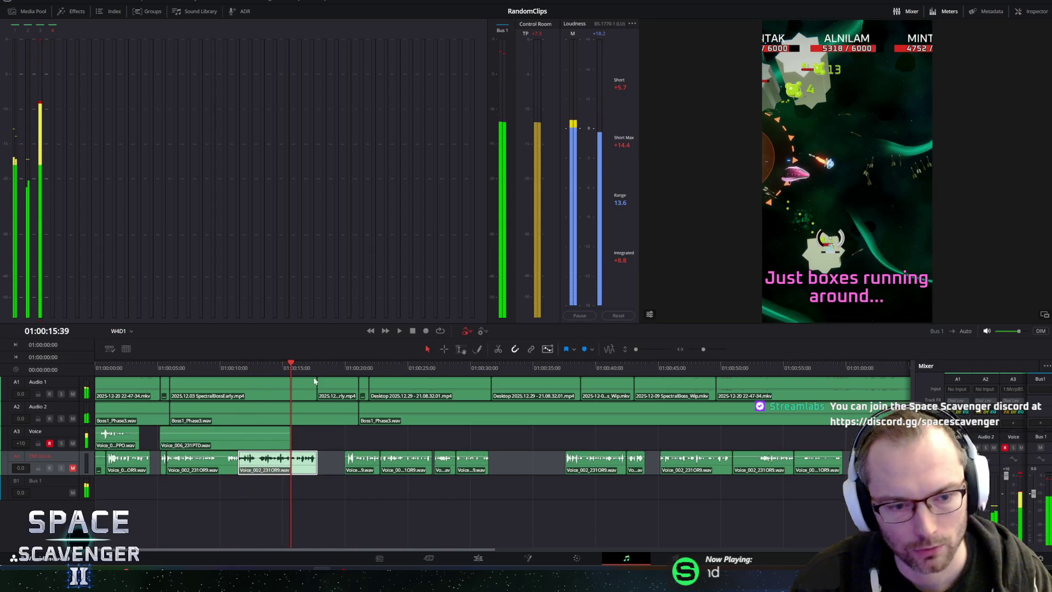
Step: Stop recording, undo the Voice_006 take, return to five seconds and raise the monitor volume
key("space")
key("ctrl+z")
left_click_drag(290, 365, 160, 366)
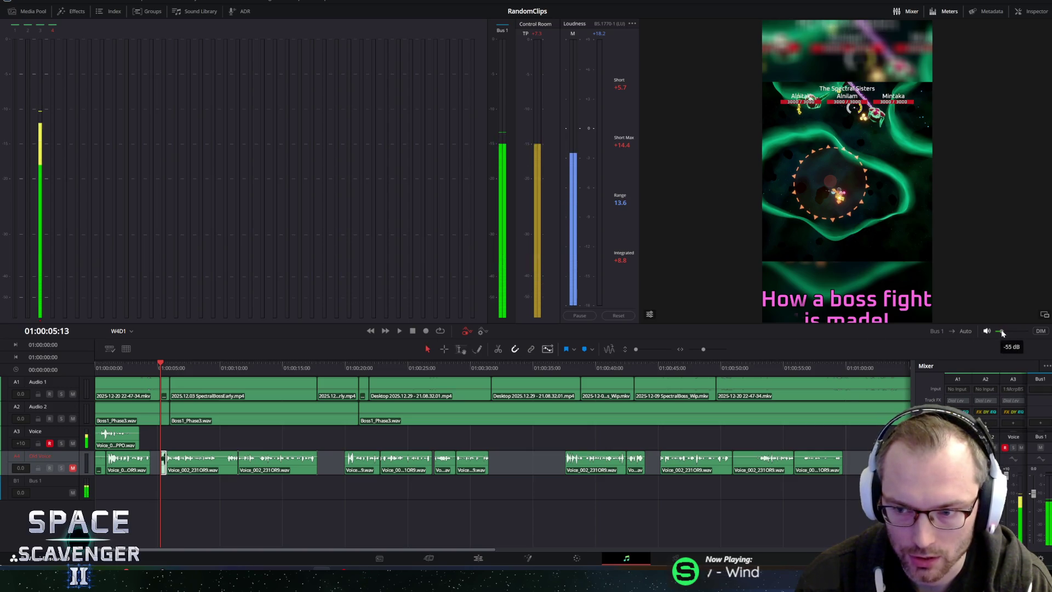
left_click_drag(995, 330, 998, 330)
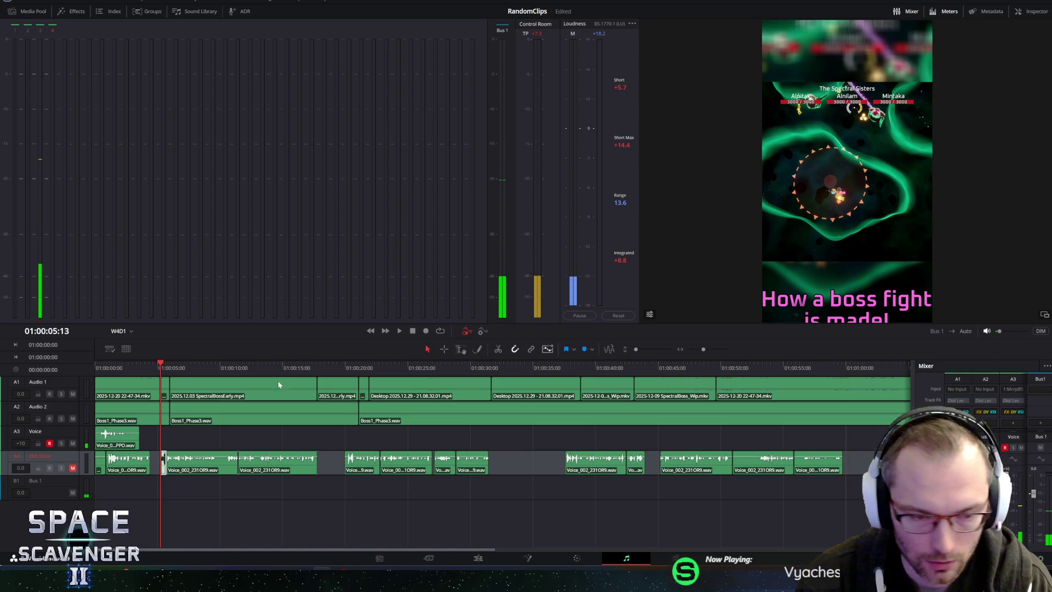
Step: Record the Voice_007 take from about five to twenty-four seconds, then scrub back to eight seconds
left_click(425, 332)
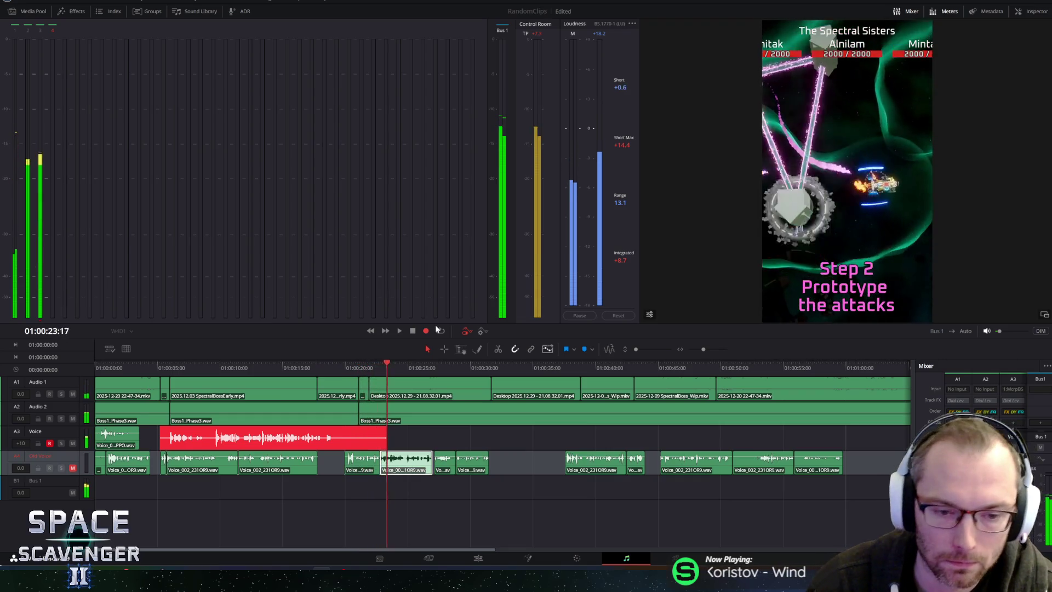
left_click(412, 331)
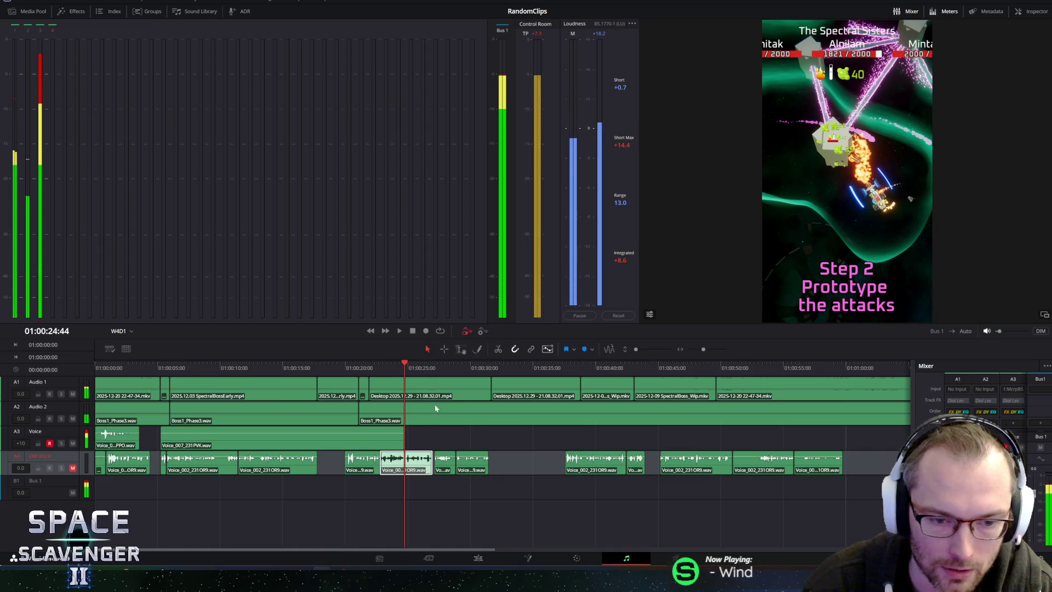
left_click_drag(209, 366, 204, 374)
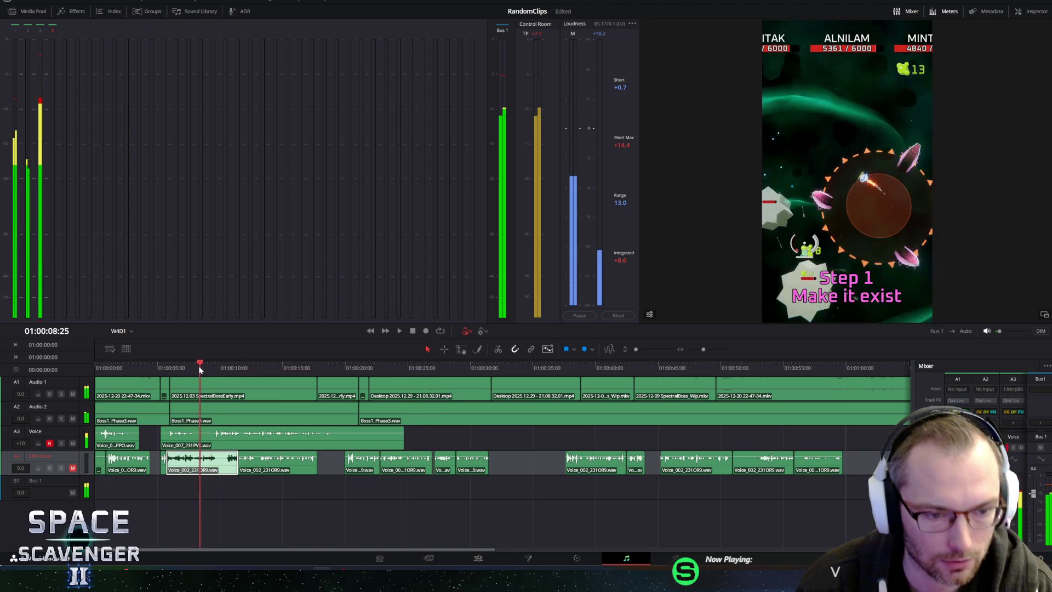
Step: Slide the Voice_007 take left to start near 01:00:05 and play to check
left_click(160, 436)
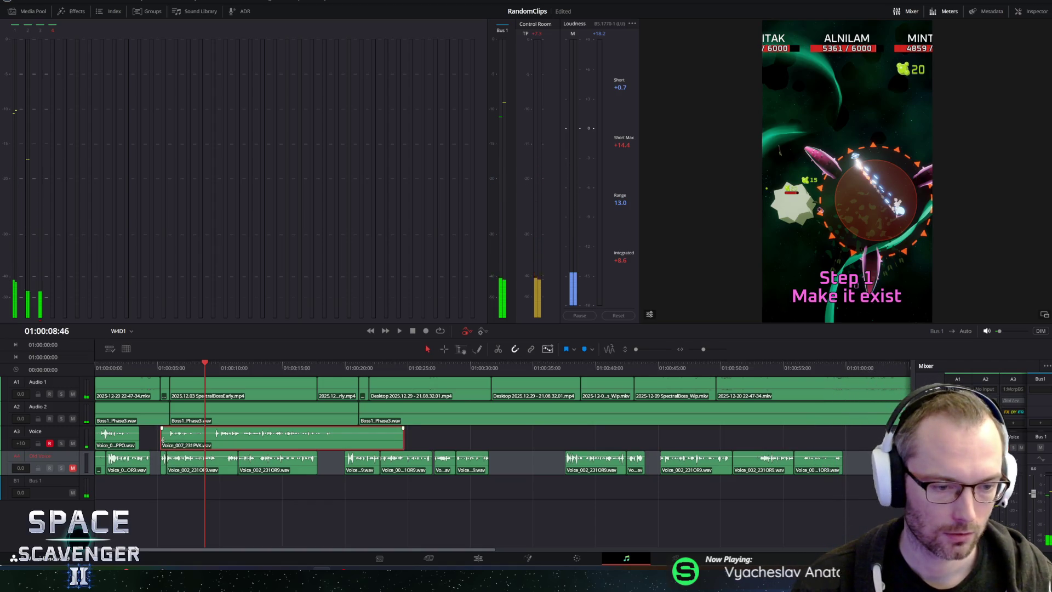
left_click_drag(241, 438, 176, 439)
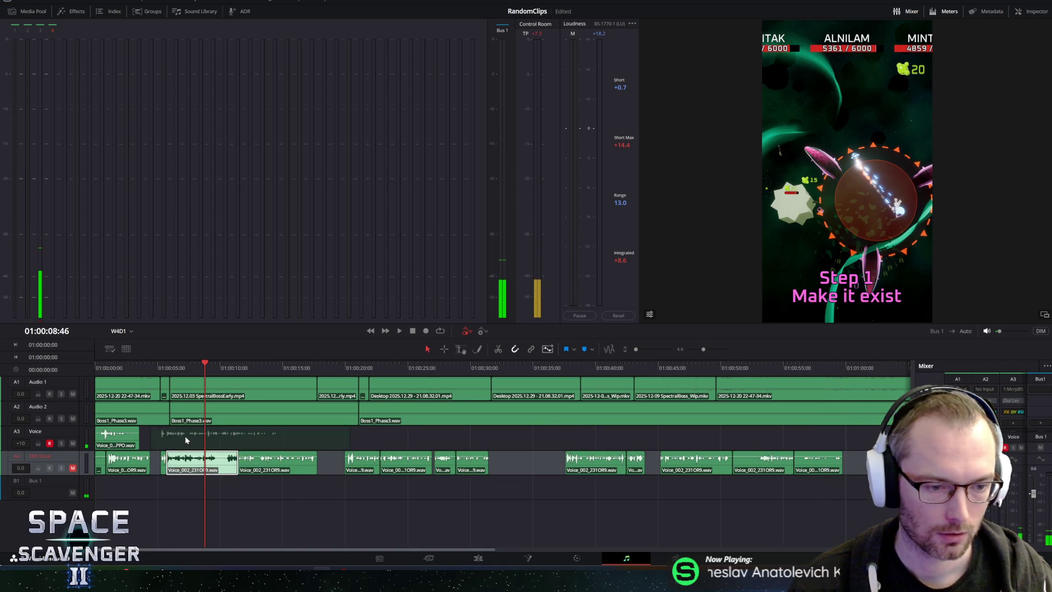
left_click(177, 369)
key("space")
Step: Review the take from five seconds with monitor volume raised, ending near fifteen seconds
left_click(151, 369)
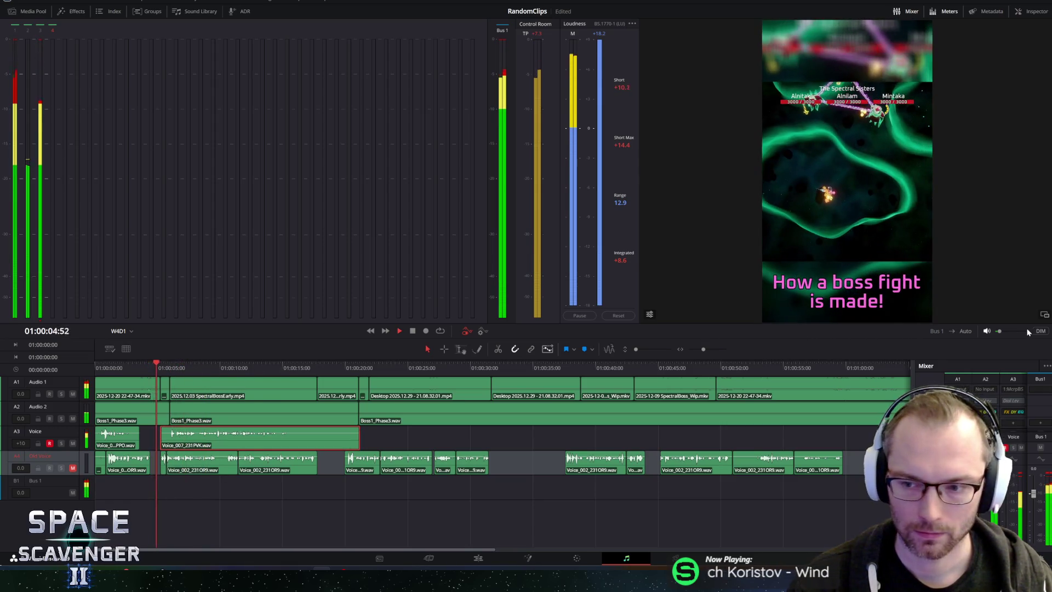
left_click_drag(999, 331, 1016, 333)
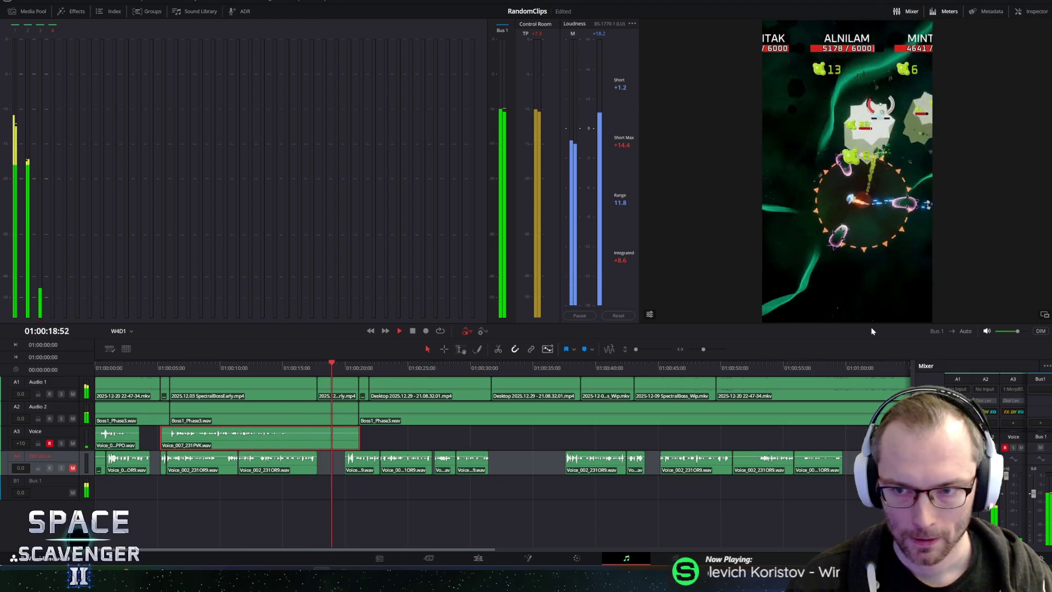
key("space")
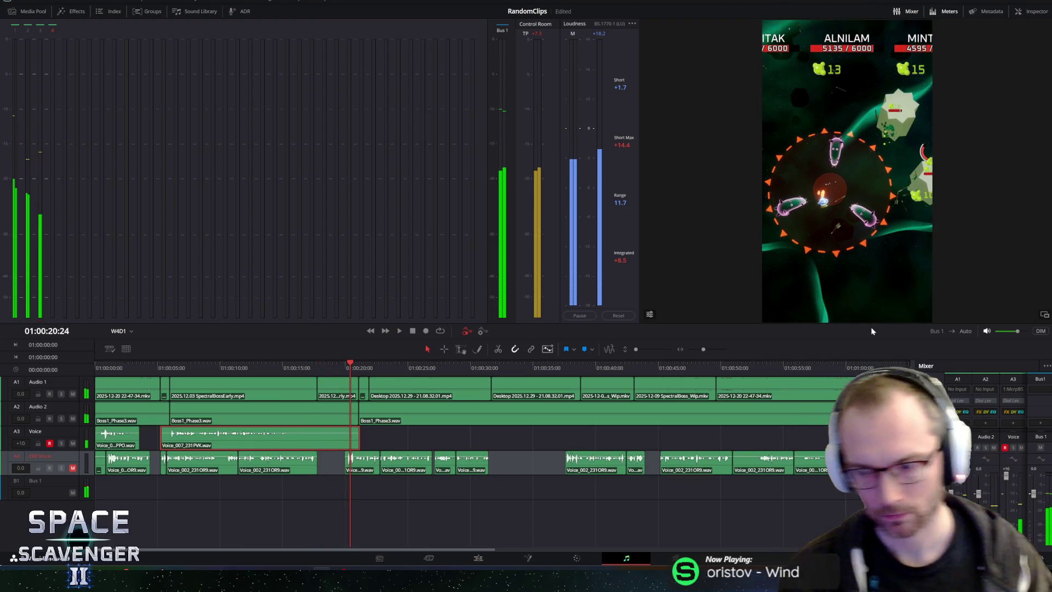
key("space")
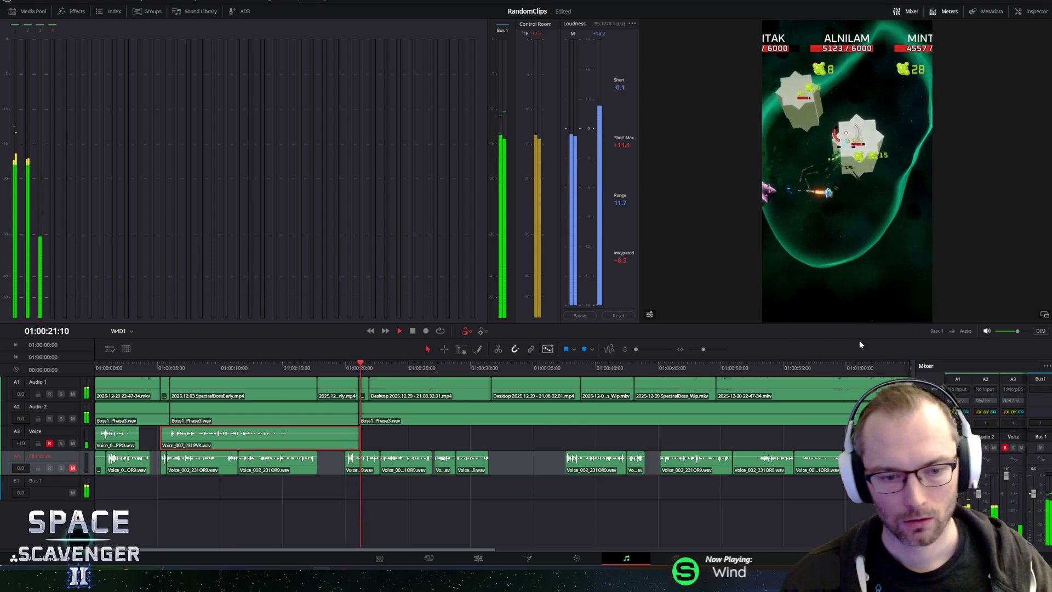
left_click(289, 367)
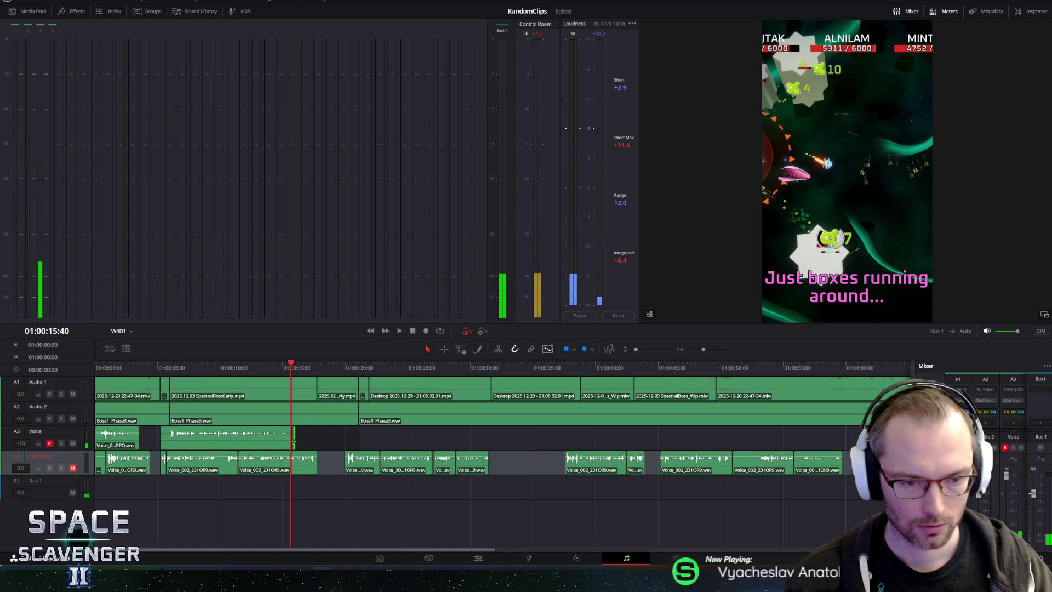
Step: Mute the A2 track and play the edit from five seconds through to about thirty-two seconds
left_click(153, 366)
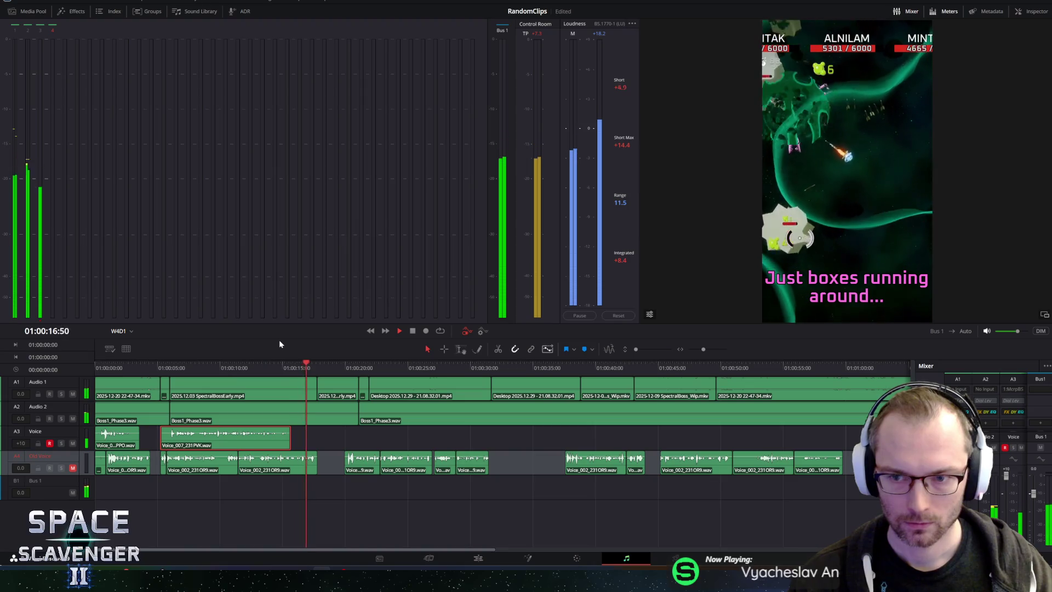
key("space")
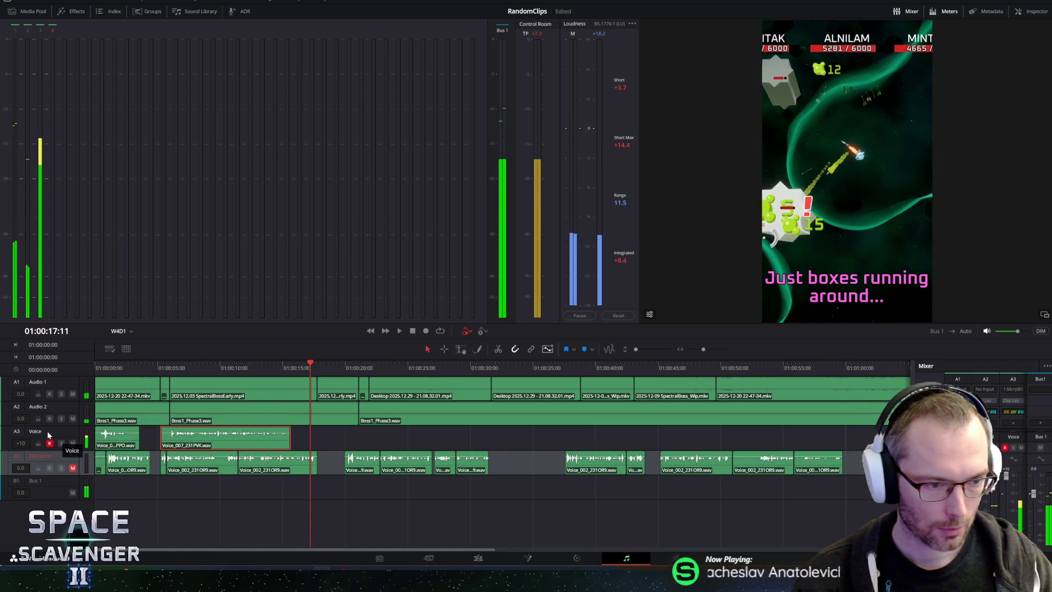
left_click(73, 419)
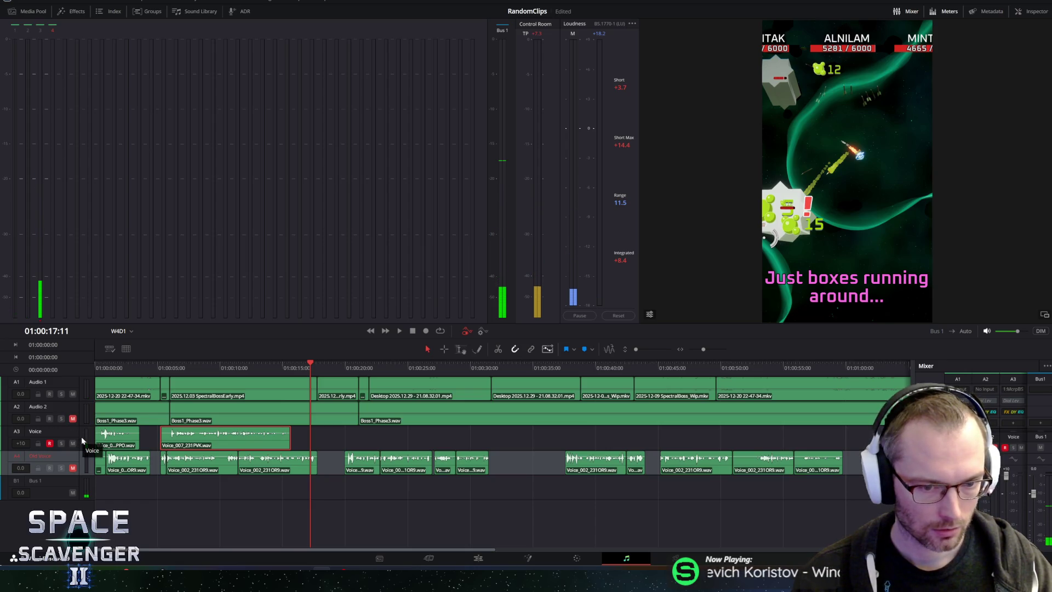
key("space")
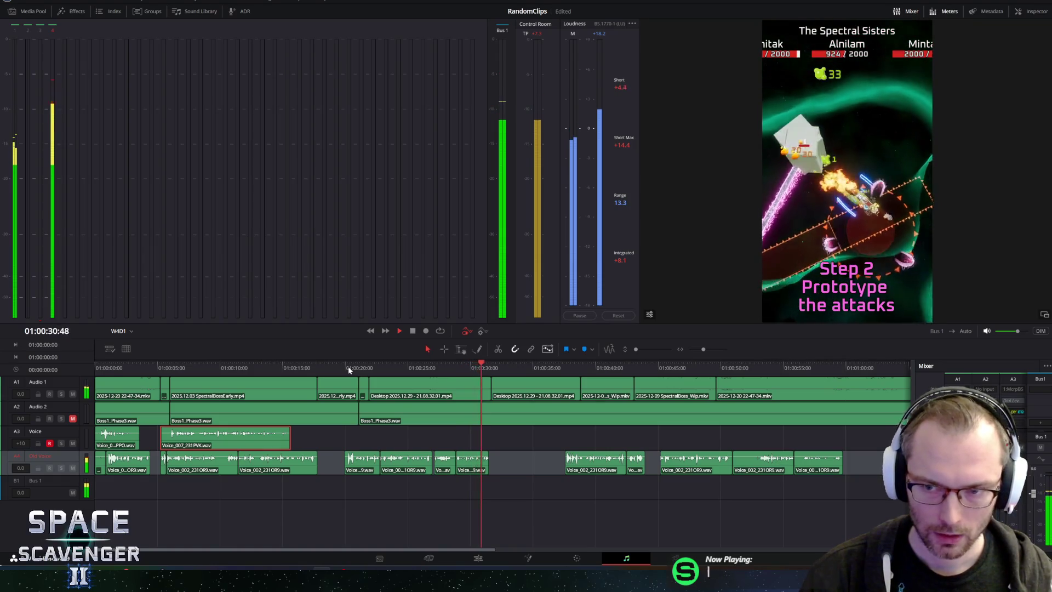
key("space")
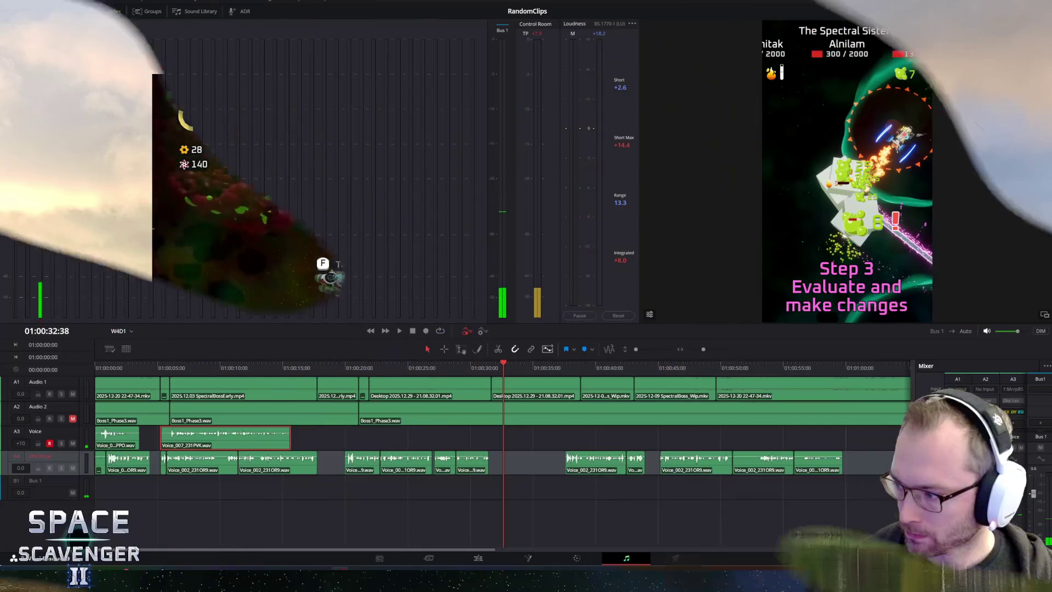
Step: Rehearse playback from about nineteen seconds ahead of the next take
key("space")
left_click(339, 368)
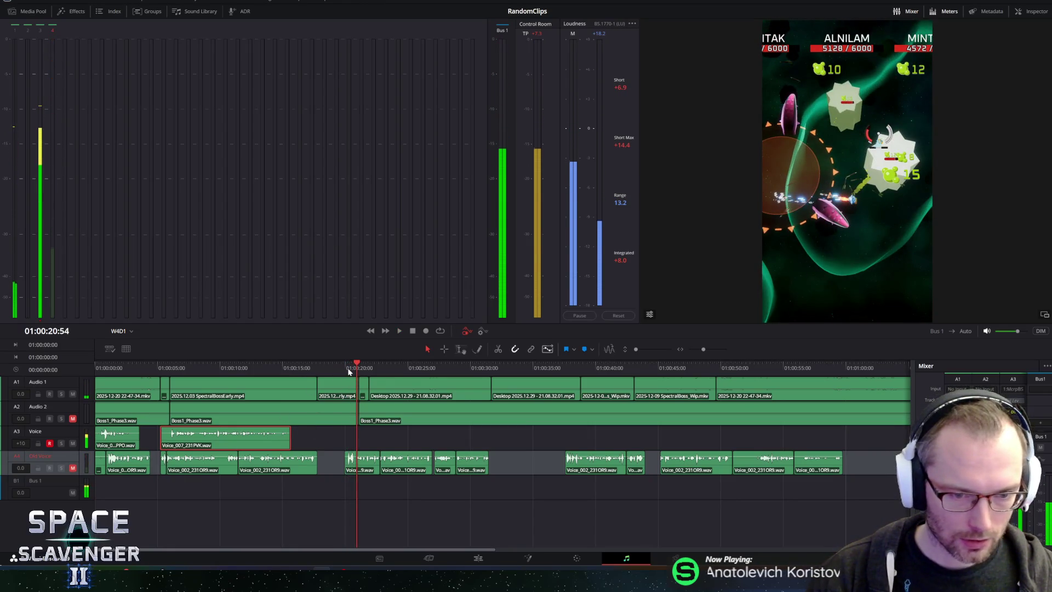
key("alt+l")
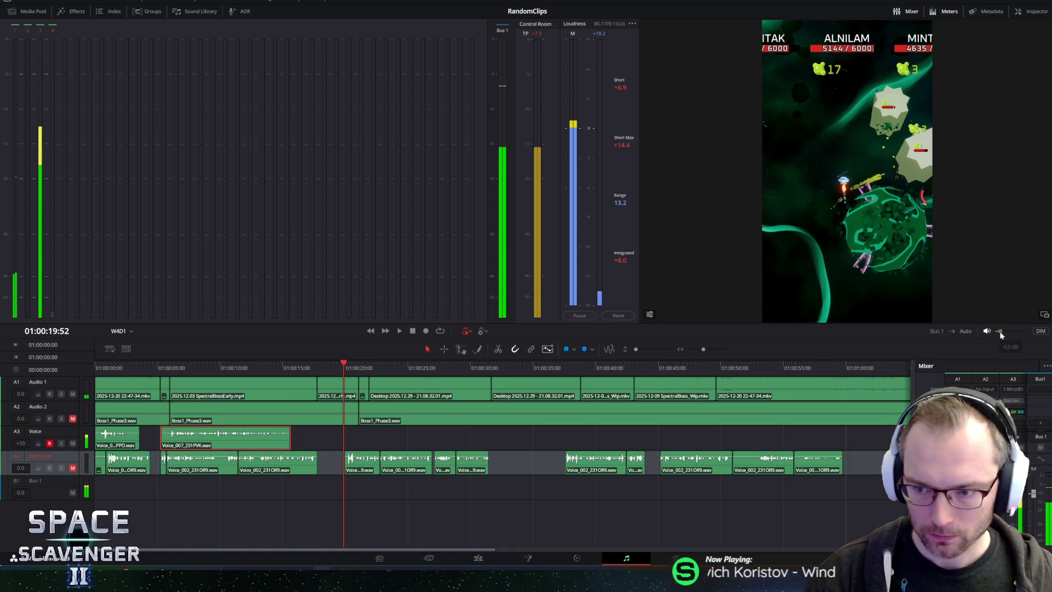
left_click(328, 367)
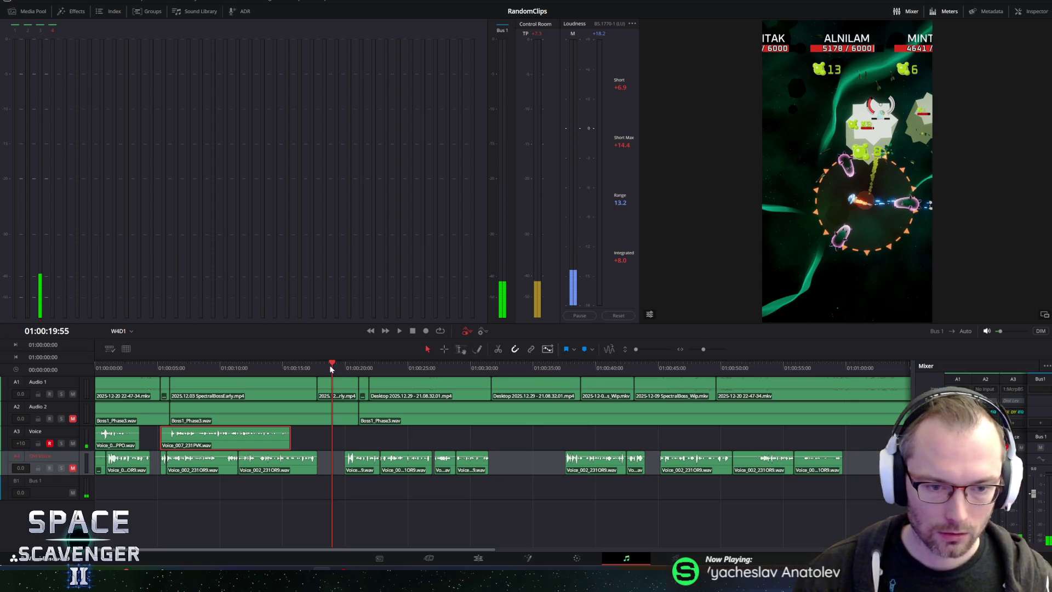
Step: Record the Voice_008 take from about twenty to forty seconds on the Voice track
left_click(425, 332)
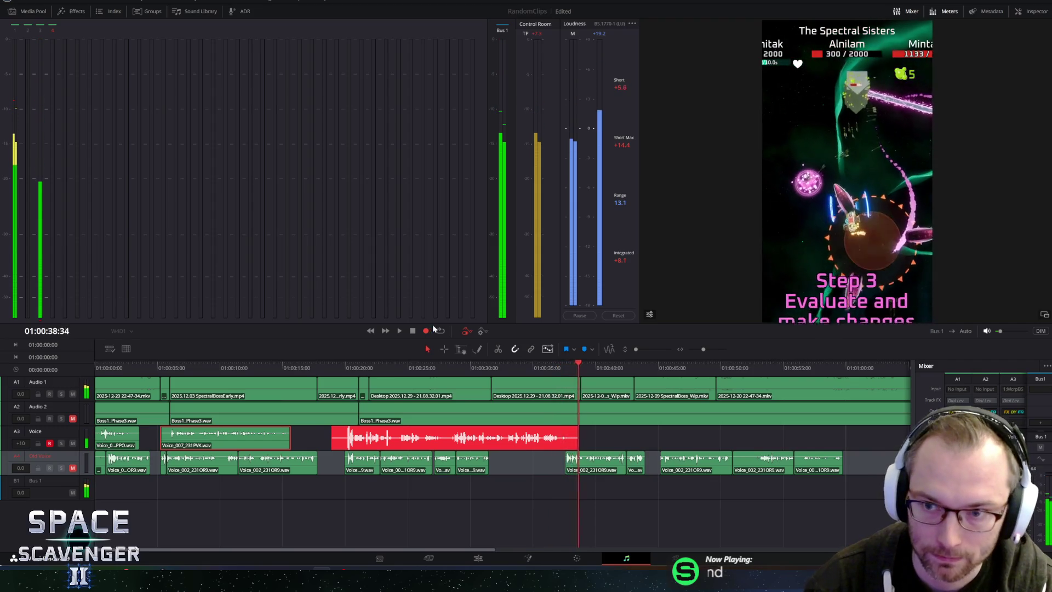
left_click(413, 331)
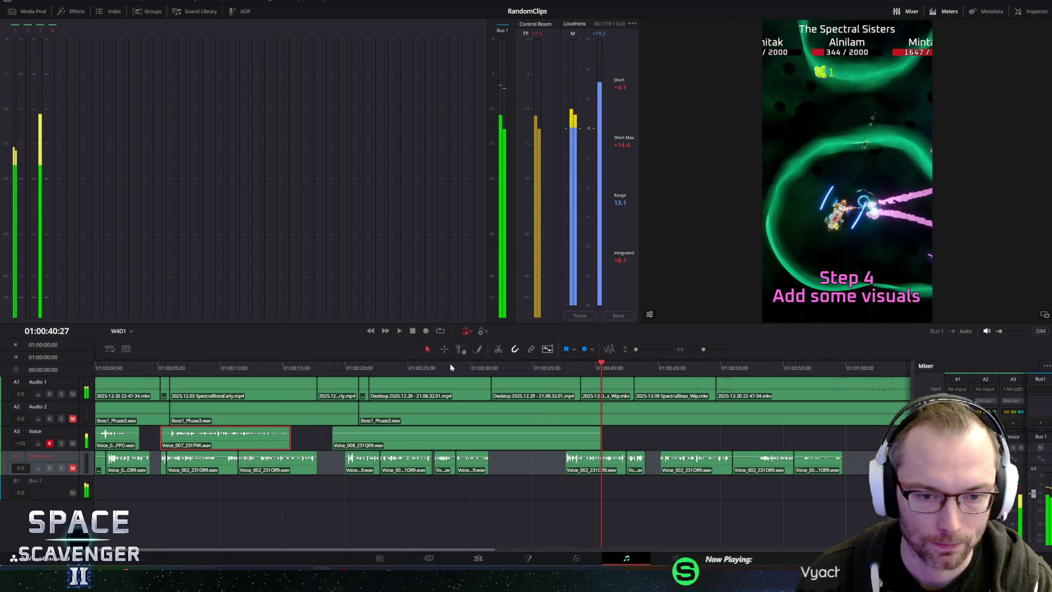
Step: Play back the Voice_008 take from about 20 seconds with the monitor volume raised
left_click(341, 366)
key("space")
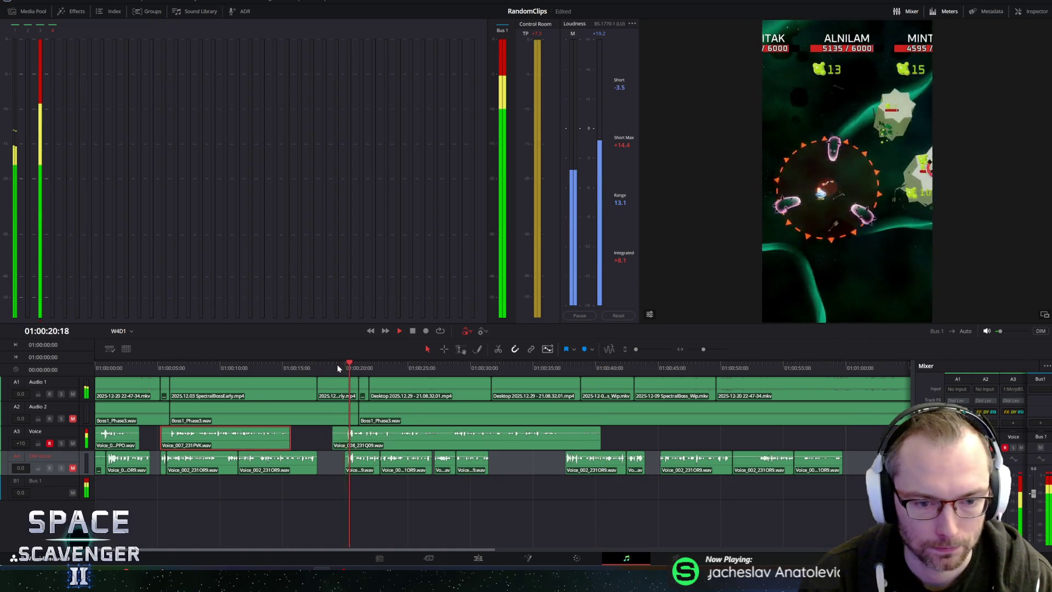
key("space")
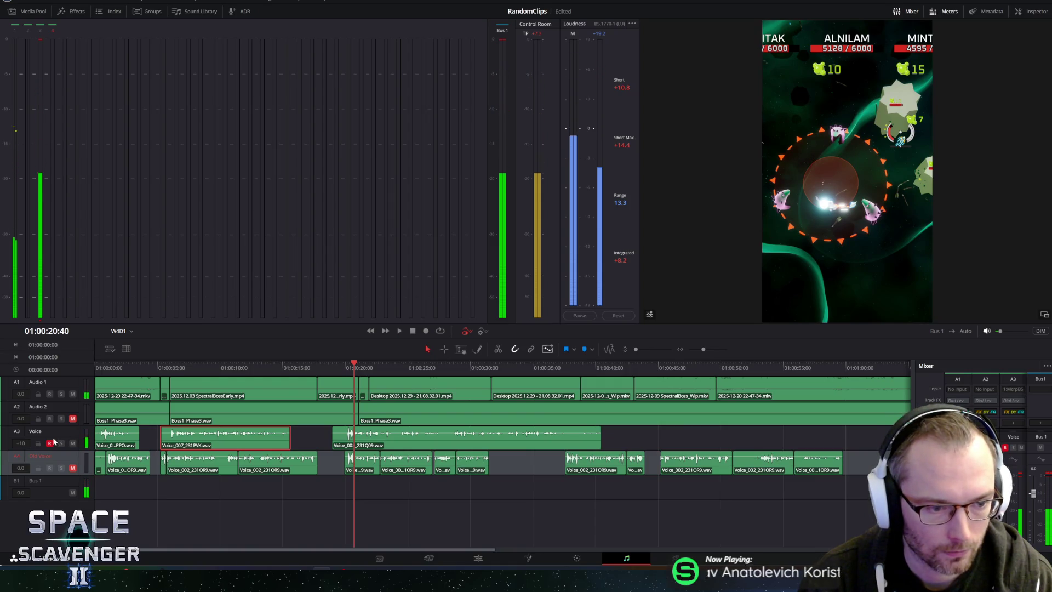
key("space")
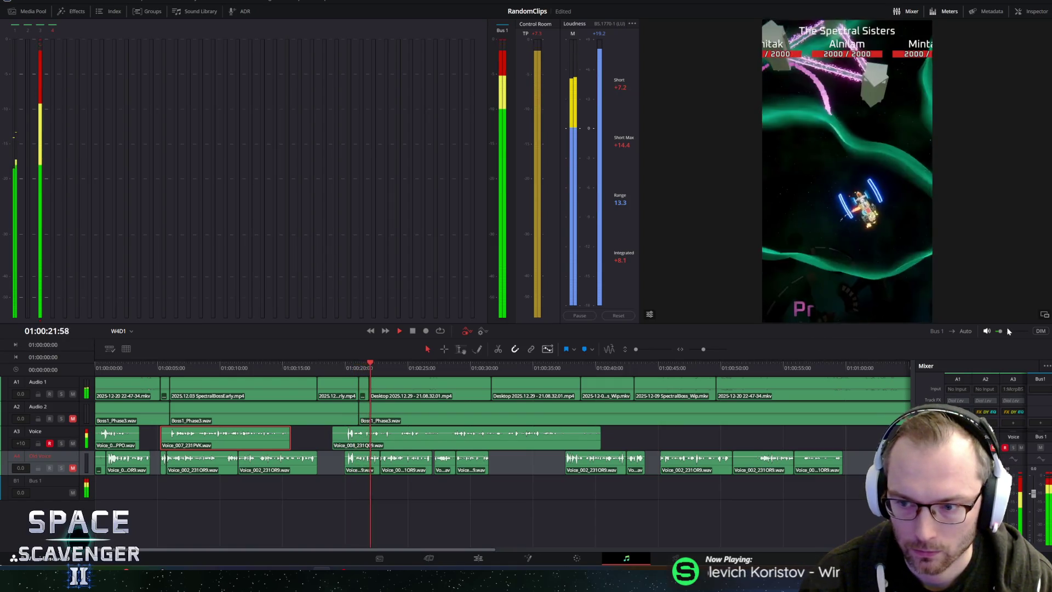
left_click_drag(999, 331, 1022, 332)
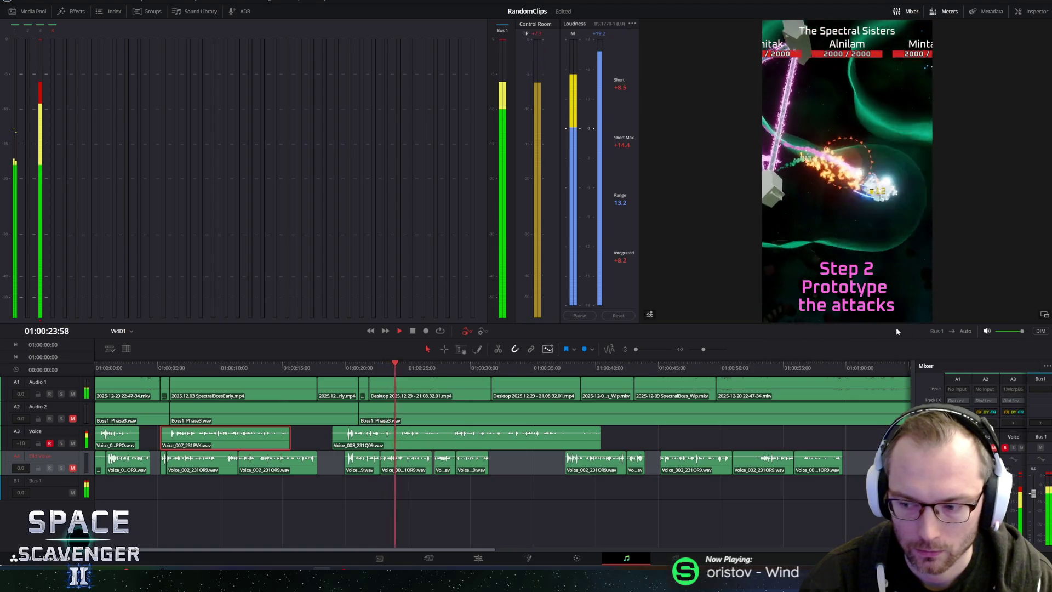
Step: Replay the take from nineteen seconds, stop near thirty-eight and select the Voice_008 clip
left_click(333, 367)
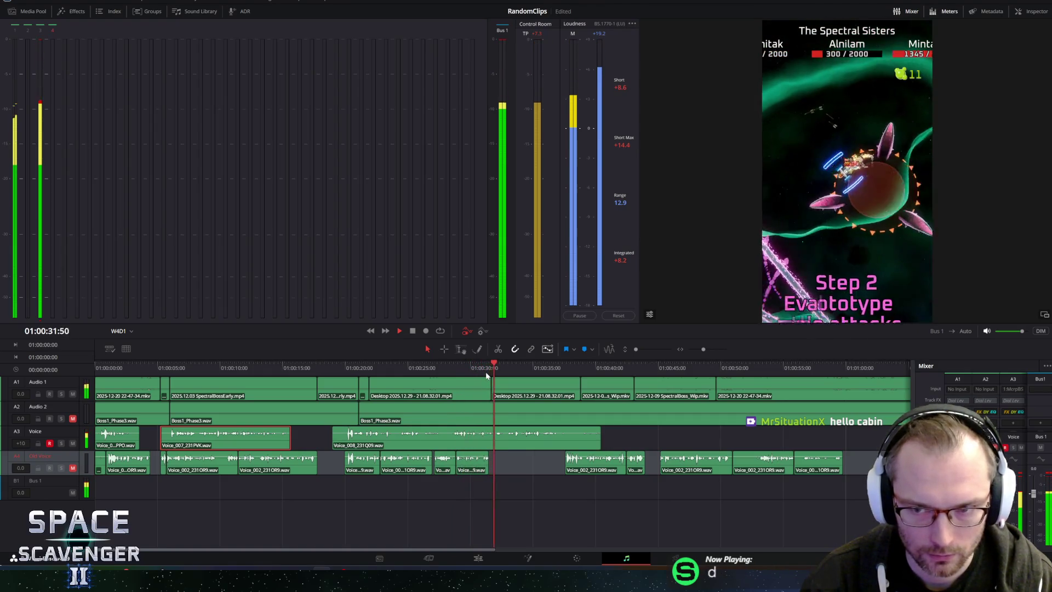
key("space")
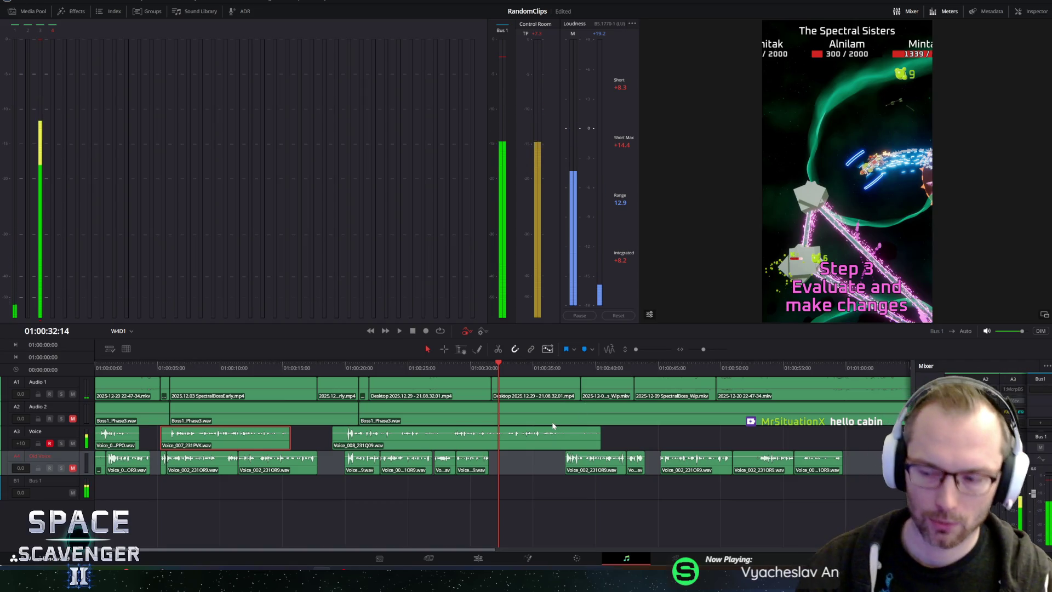
key("space")
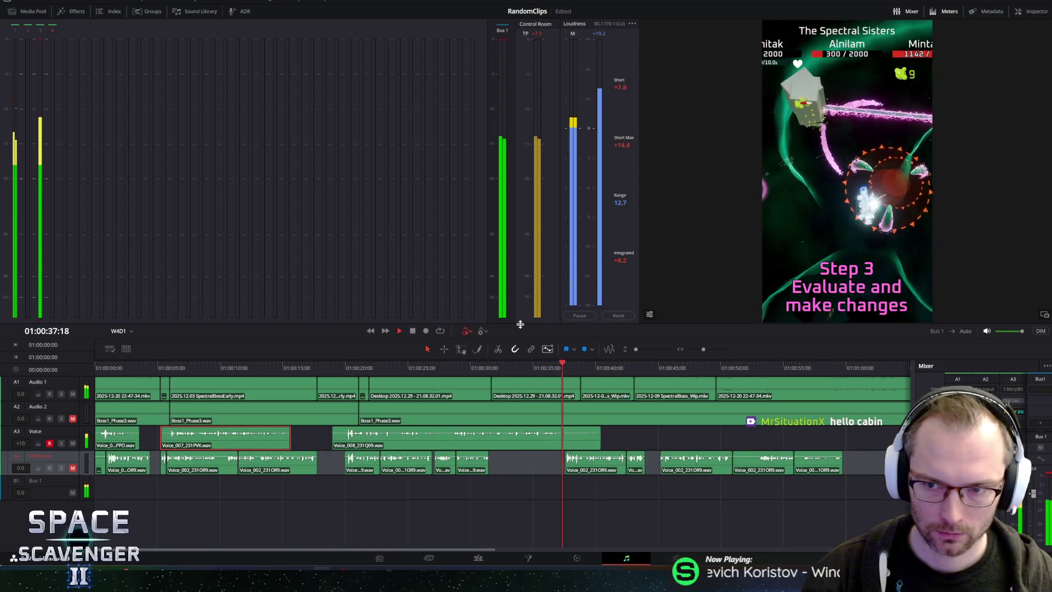
key("space")
left_click(588, 444)
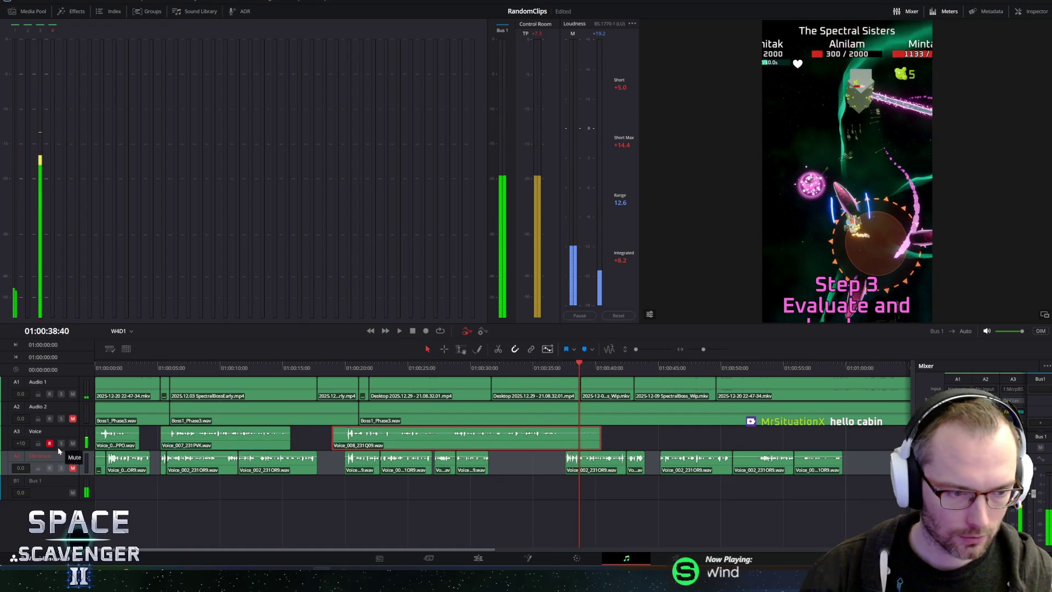
Step: Add a fifth audio track and move the Voice_008 take down onto it
right_click(28, 493)
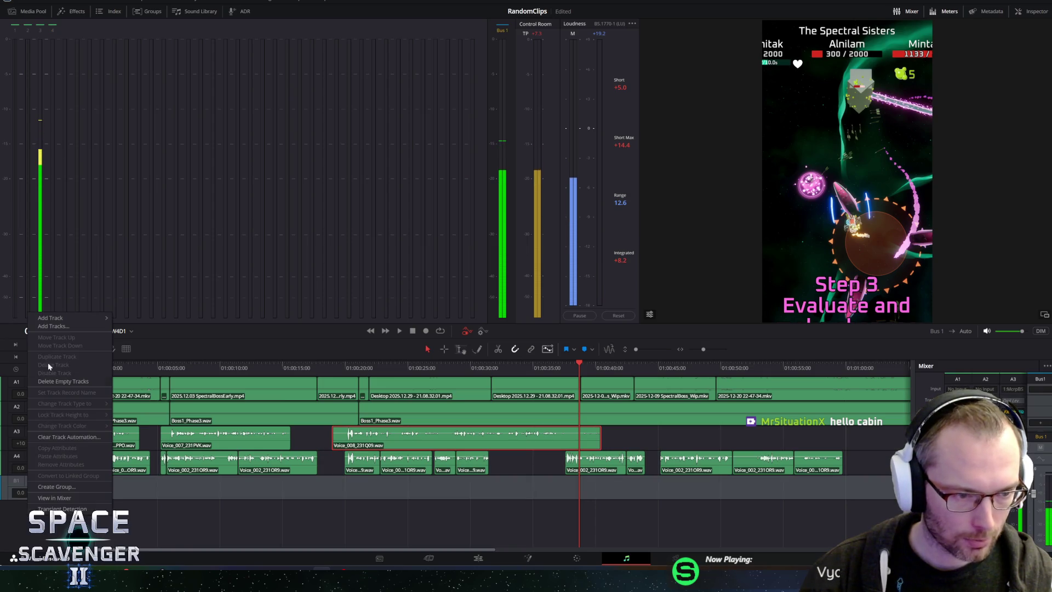
left_click(125, 320)
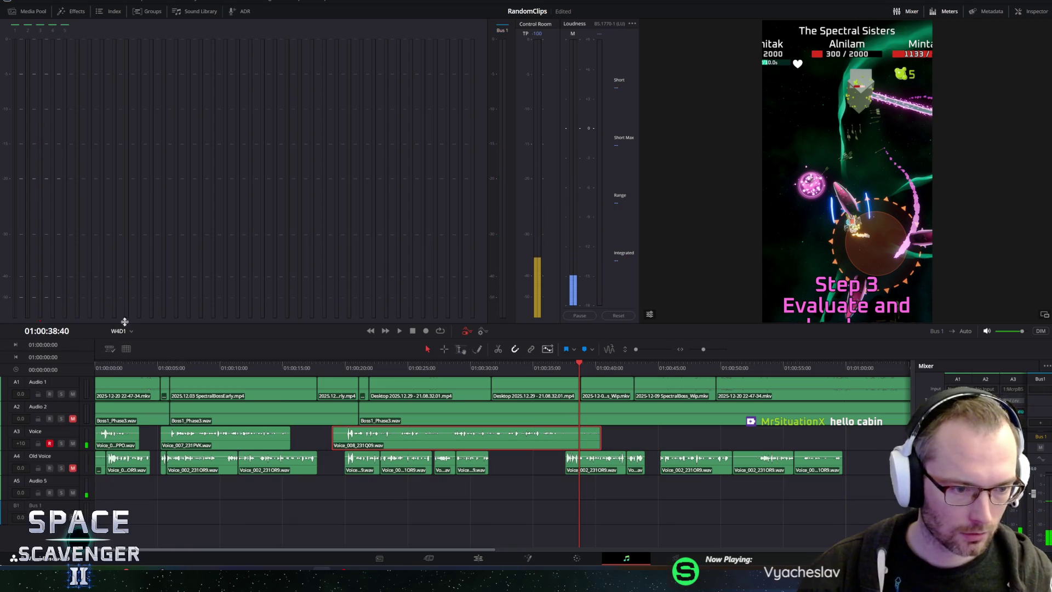
double_click(41, 481)
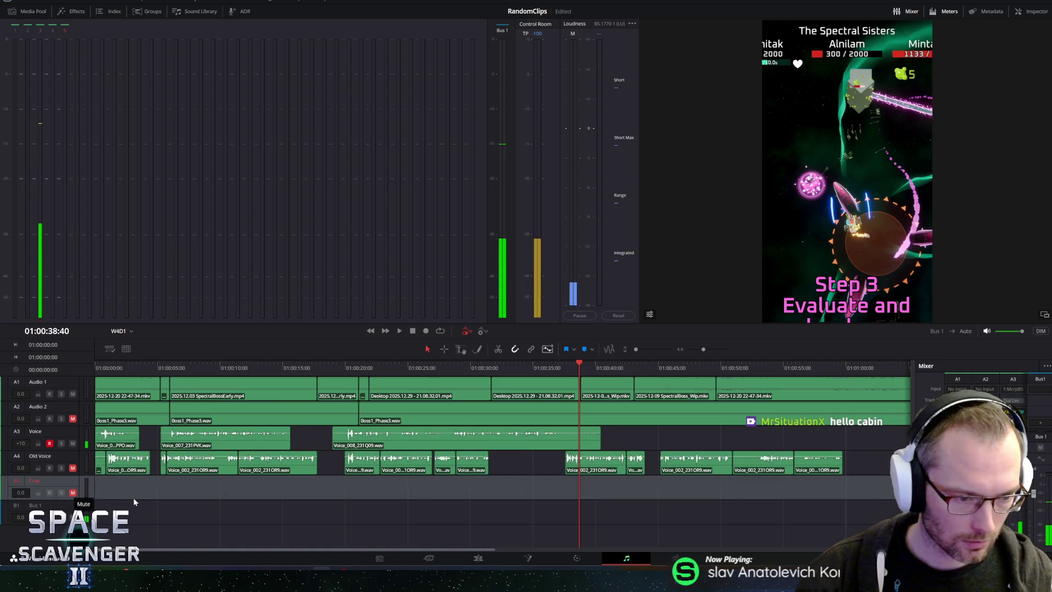
left_click_drag(395, 445, 360, 492)
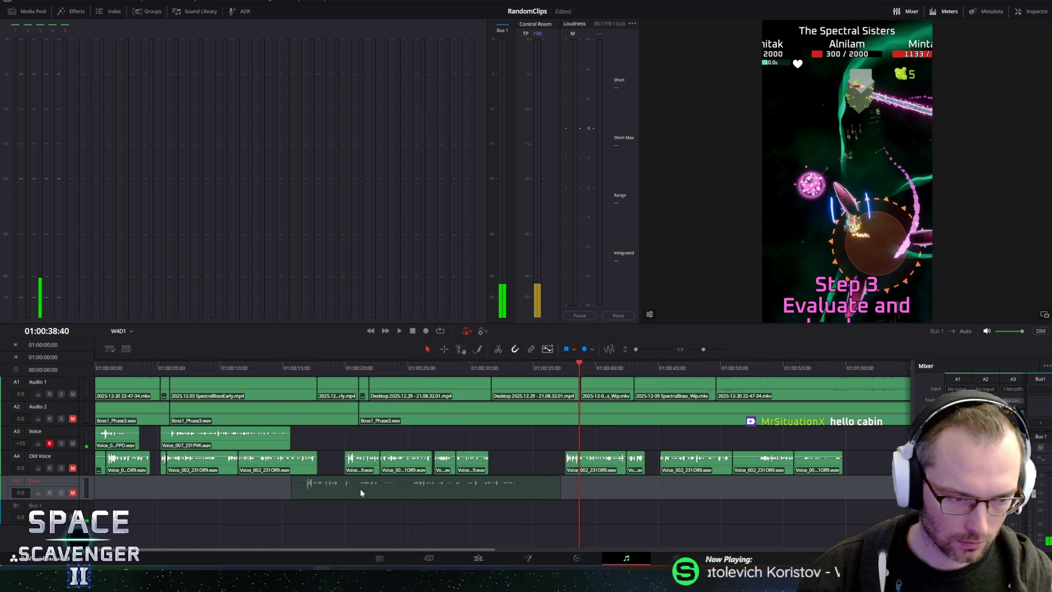
Step: Park the playhead near eighteen seconds and lower the monitor volume again
left_click(332, 367)
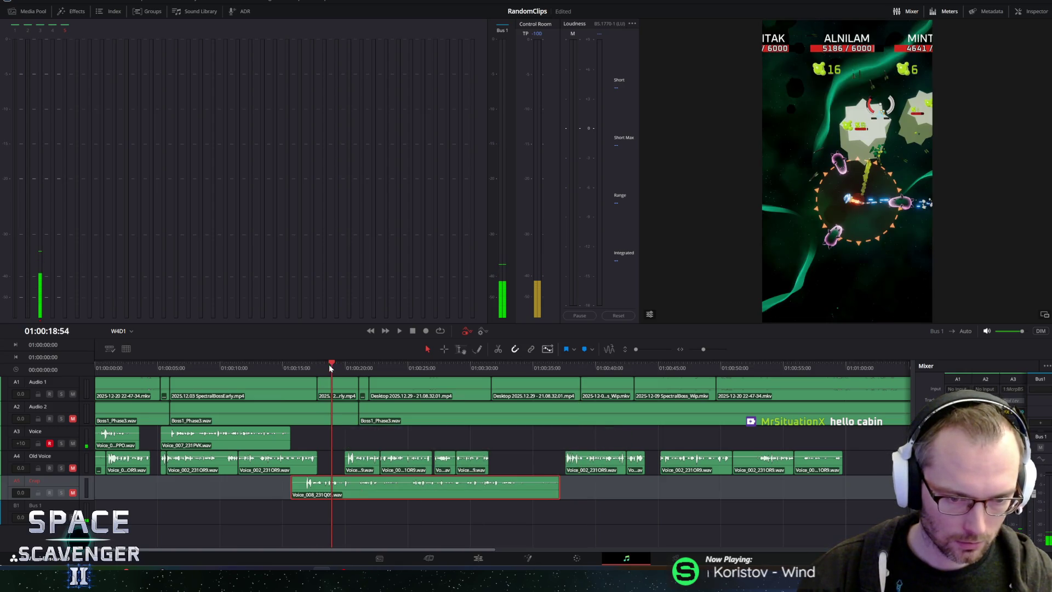
left_click(332, 365)
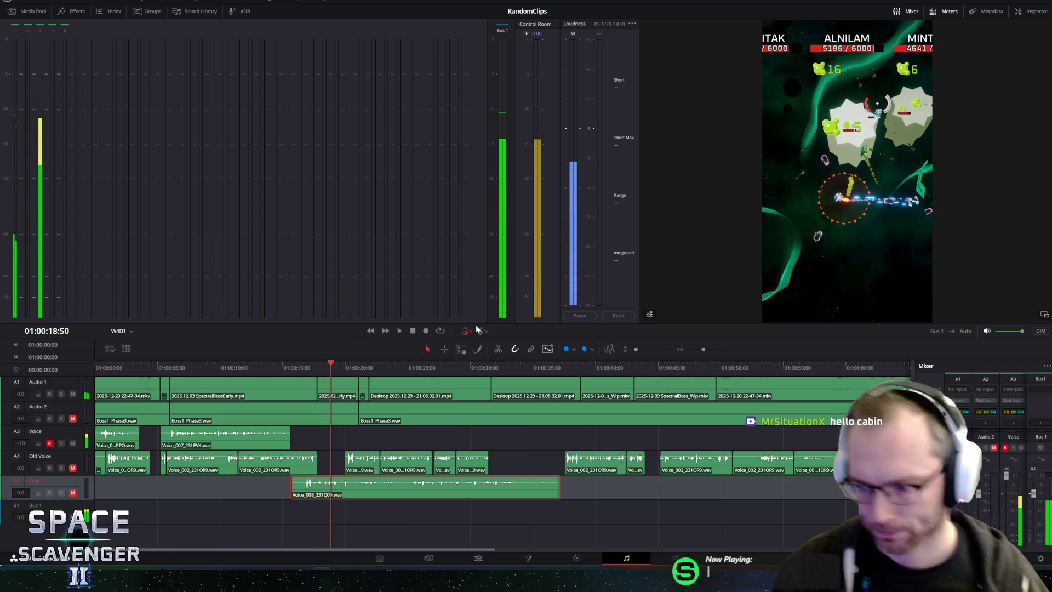
left_click(997, 332)
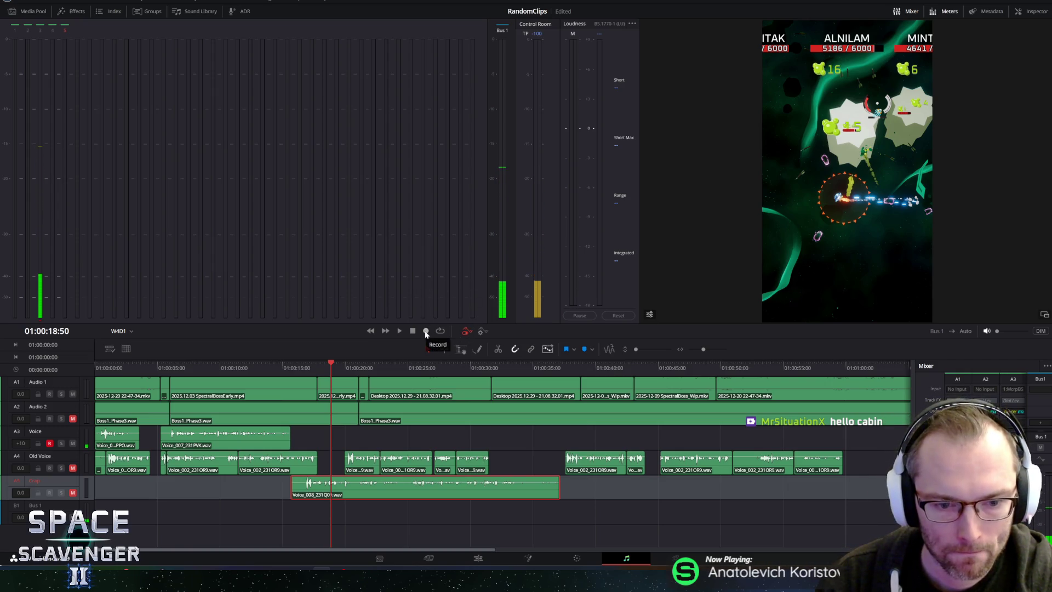
Step: Record a Voice_009 take from about 20 to 30 seconds, then trim and delete it again
left_click(425, 332)
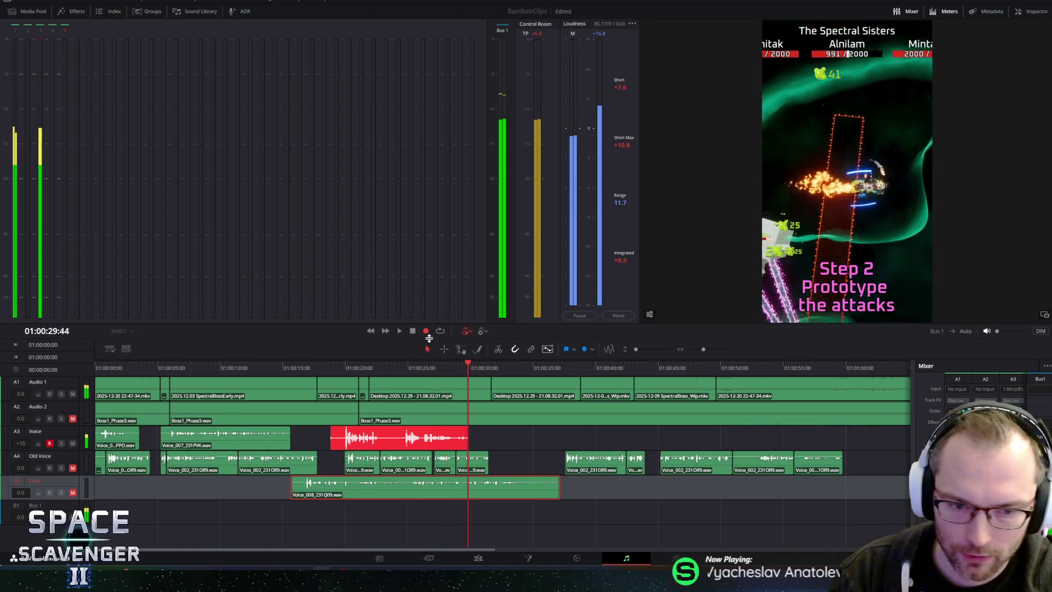
key("space")
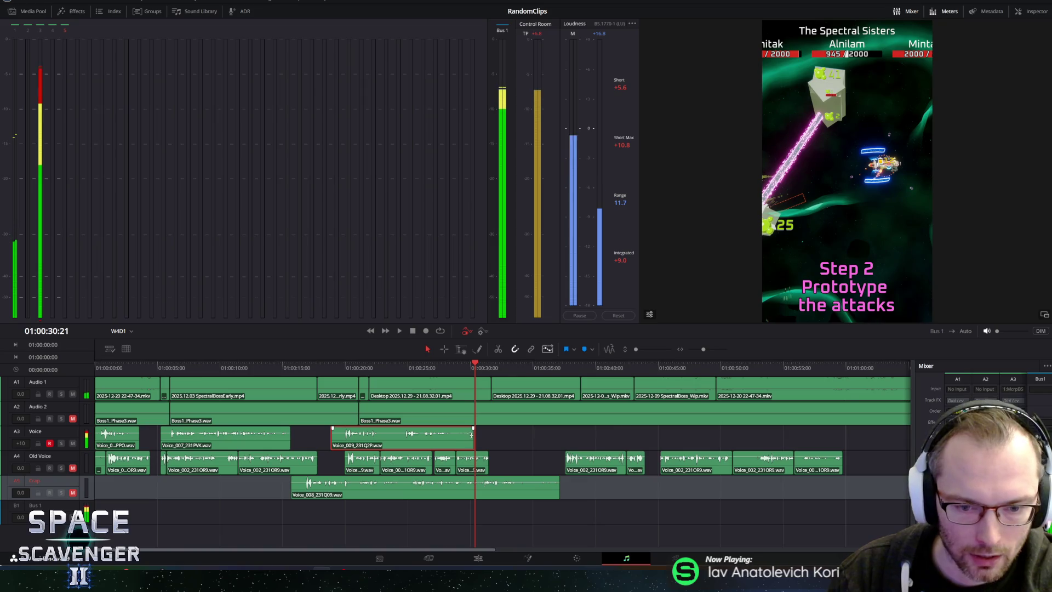
left_click_drag(473, 437, 419, 437)
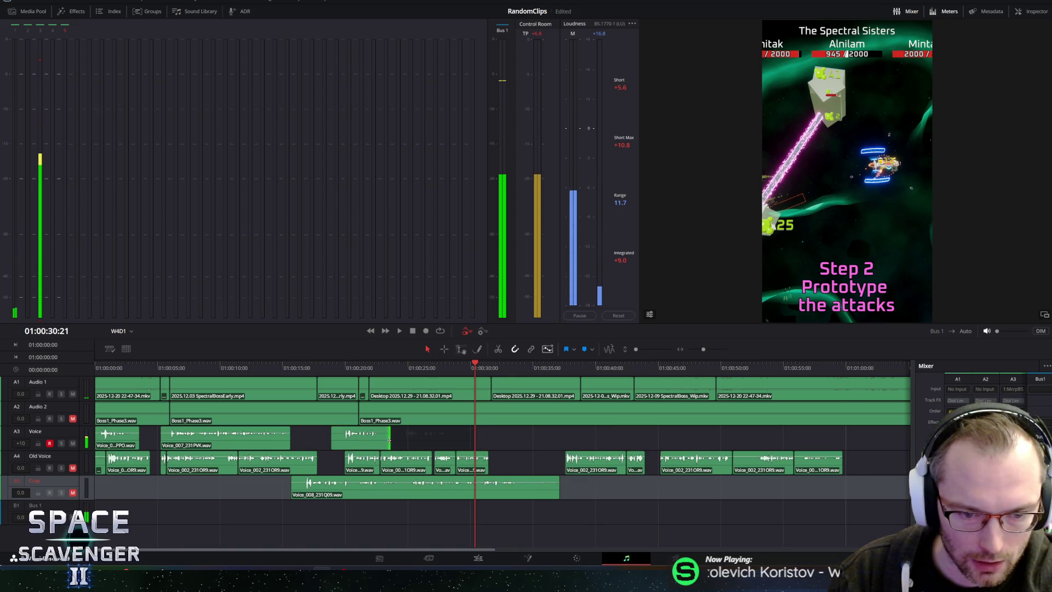
key("Delete")
left_click(345, 485)
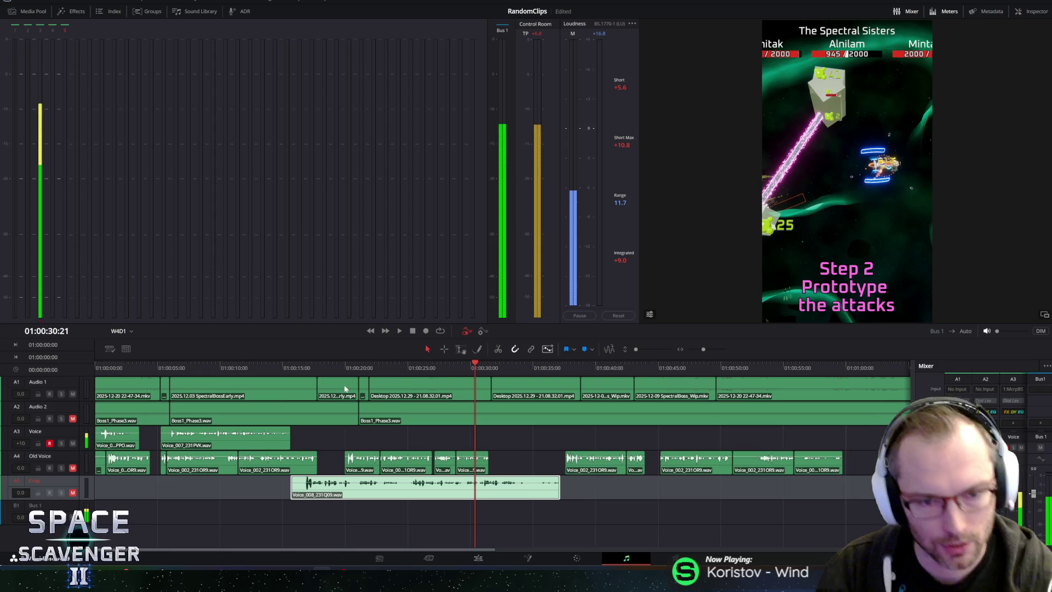
left_click(357, 368)
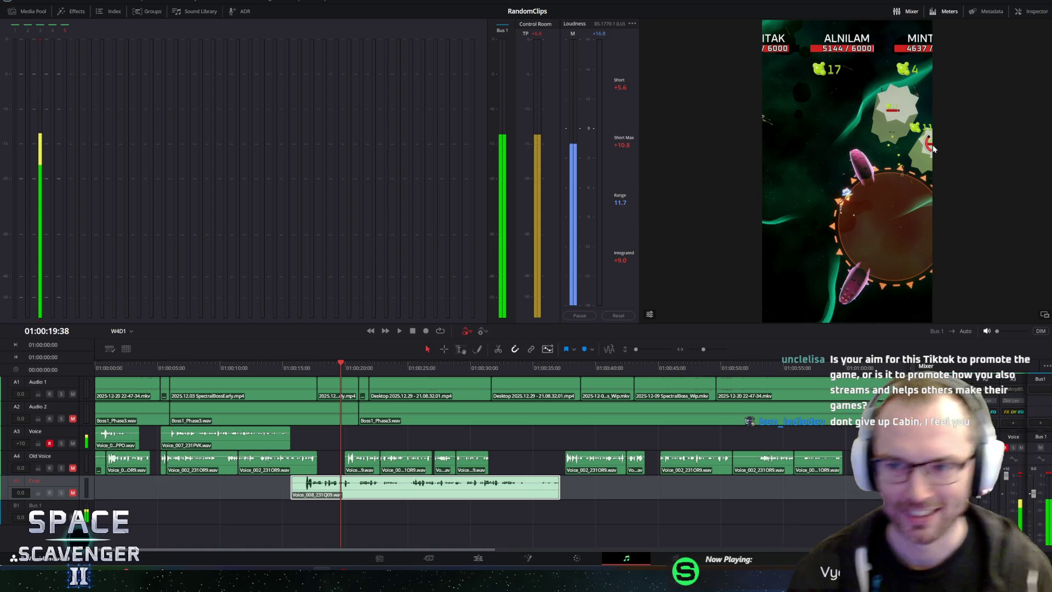
left_click_drag(336, 361, 326, 362)
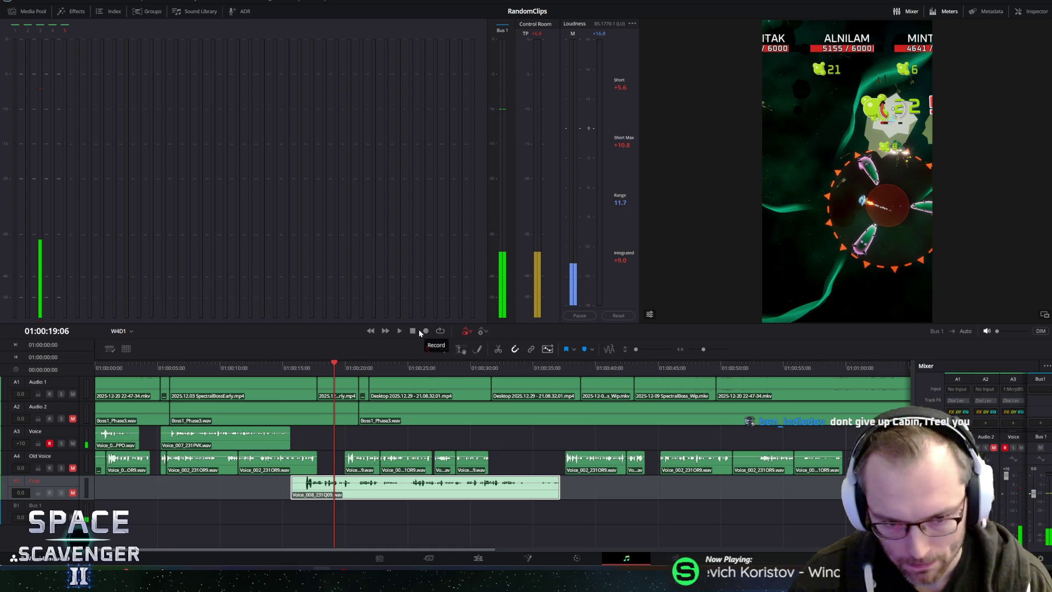
Step: Audition from about 25 s with raised monitor volume, then start recording a new take from about 18 s
left_click(69, 465)
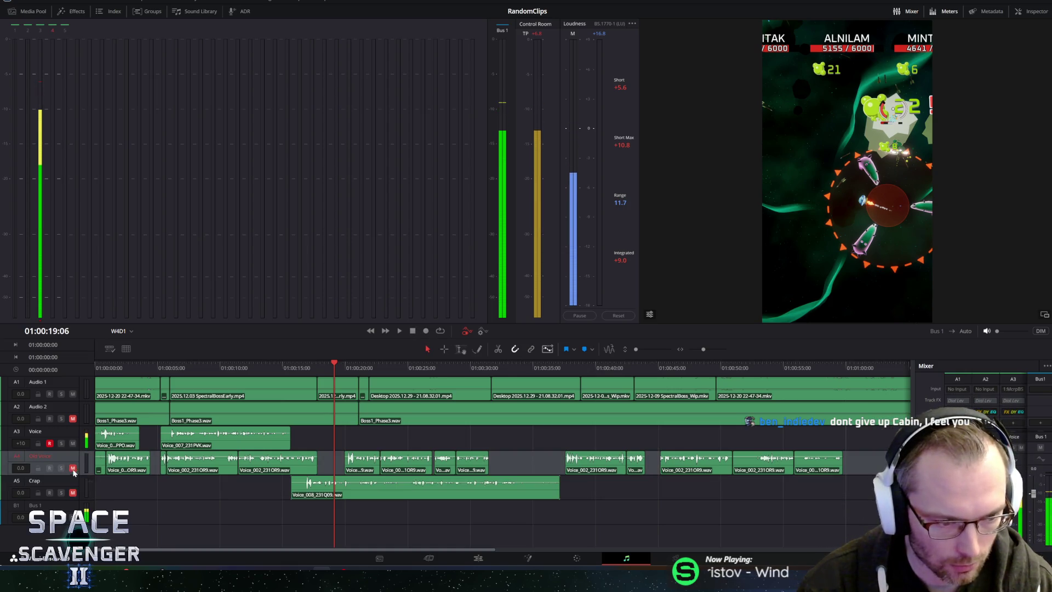
left_click(421, 364)
key("space")
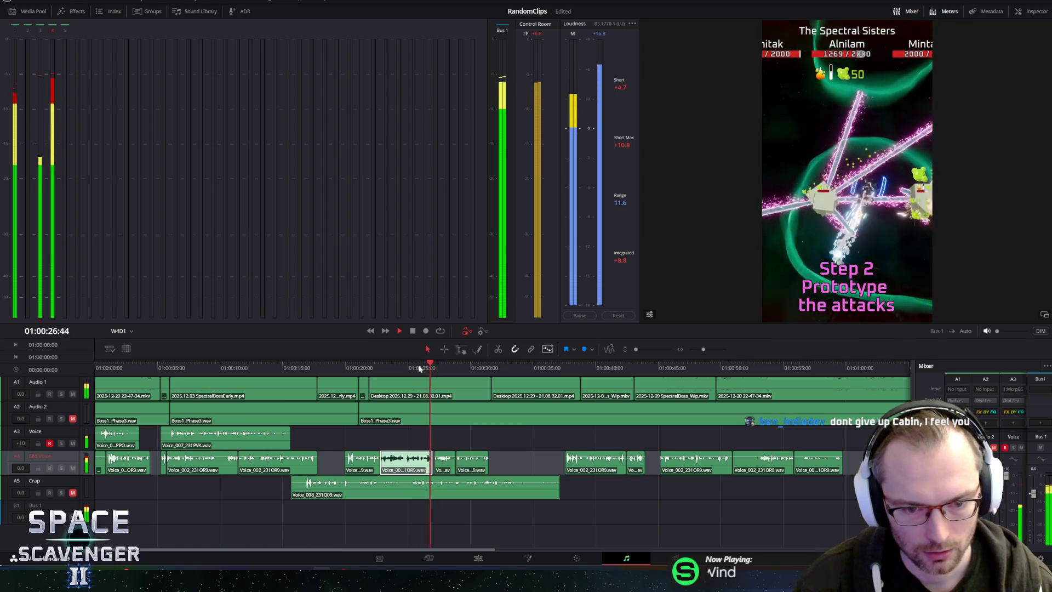
mouse_move(997, 330)
left_mouse_down()
mouse_move(1026, 331)
mouse_move(991, 332)
left_mouse_up()
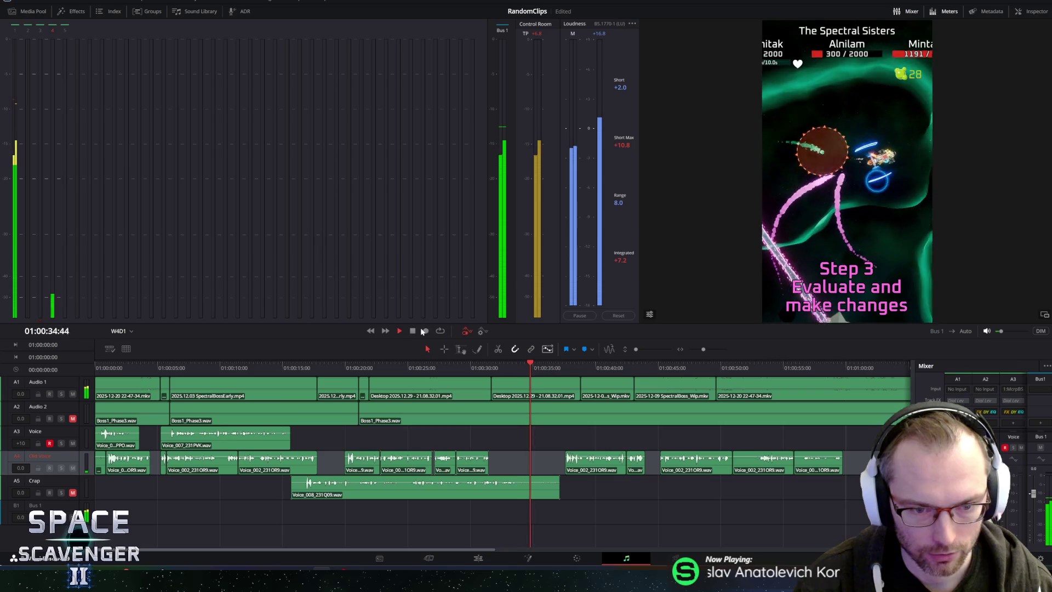
left_click(324, 378)
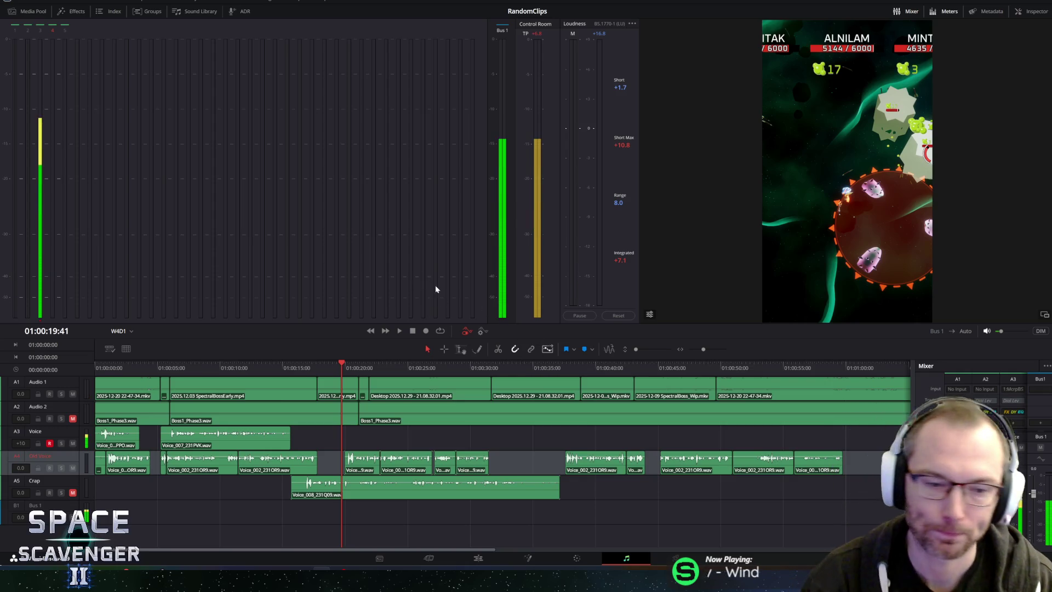
left_click(426, 331)
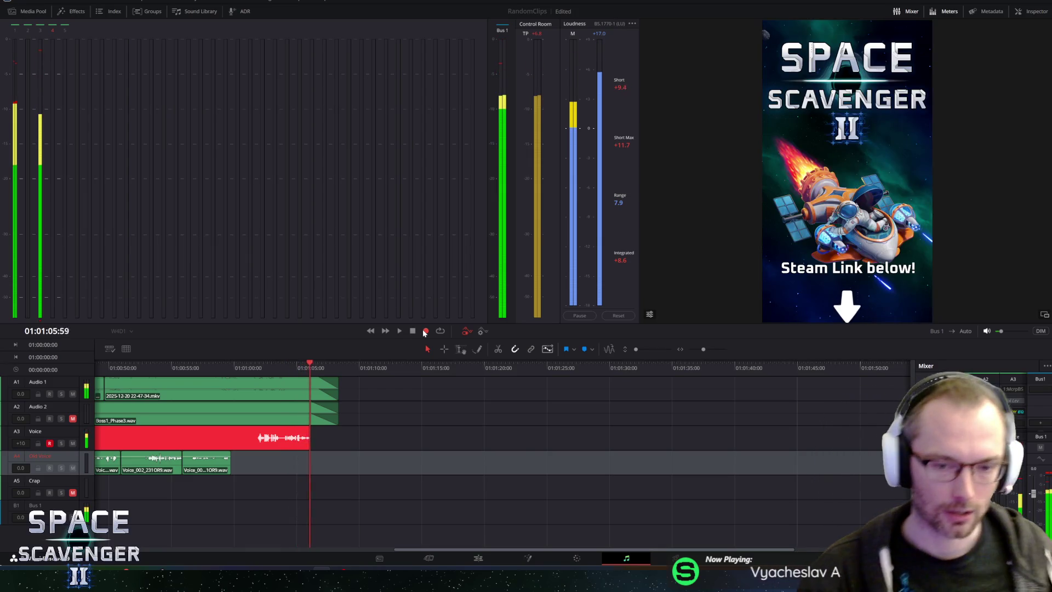
Step: Stop recording, undo the Voice_010 take, and replay the passage around 19 seconds
left_click(412, 331)
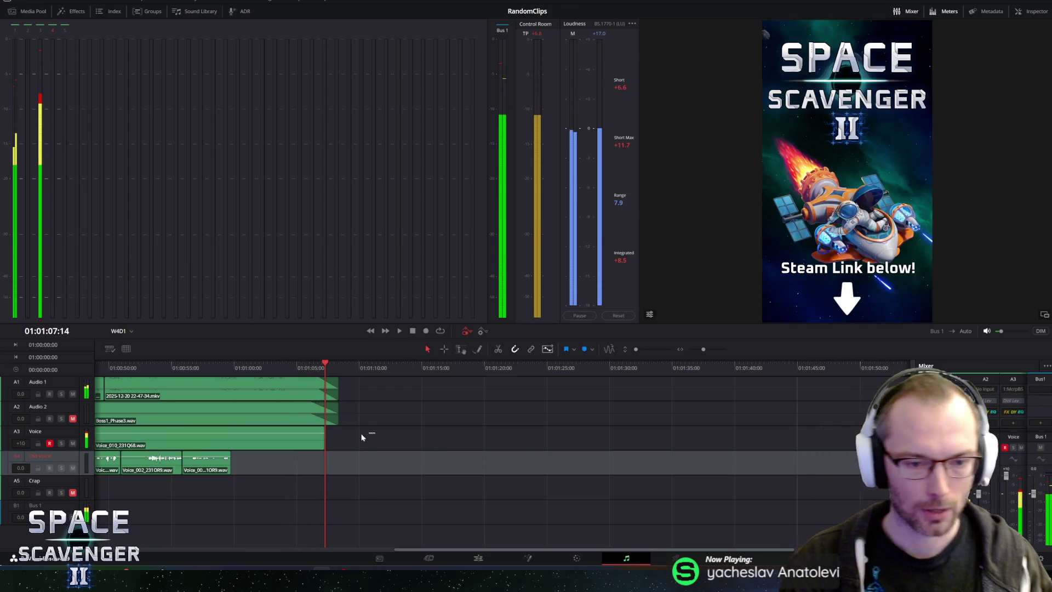
key("ctrl+z")
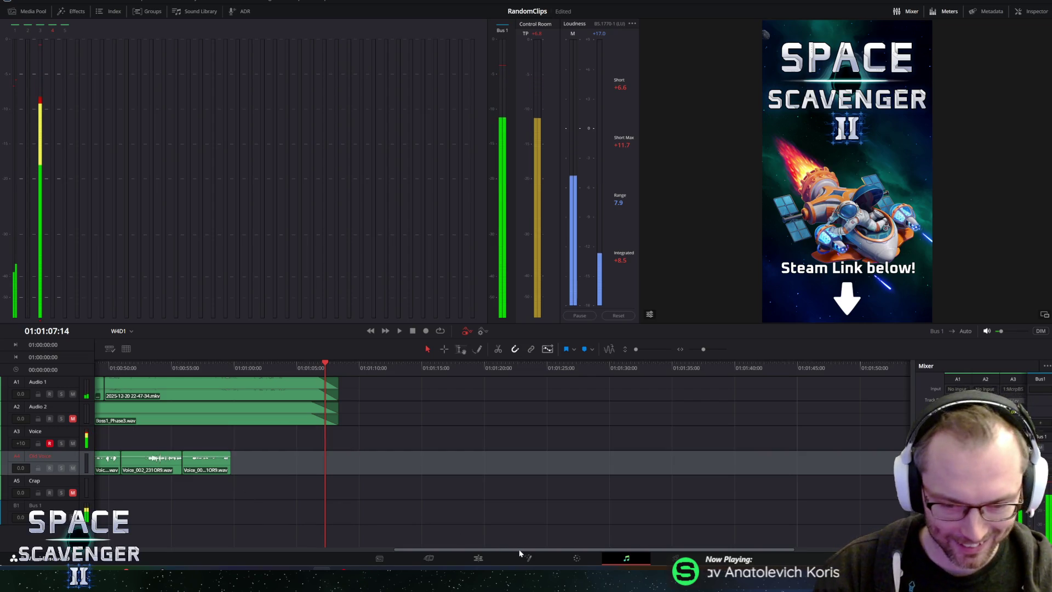
left_click_drag(519, 551, 204, 549)
left_click(341, 362)
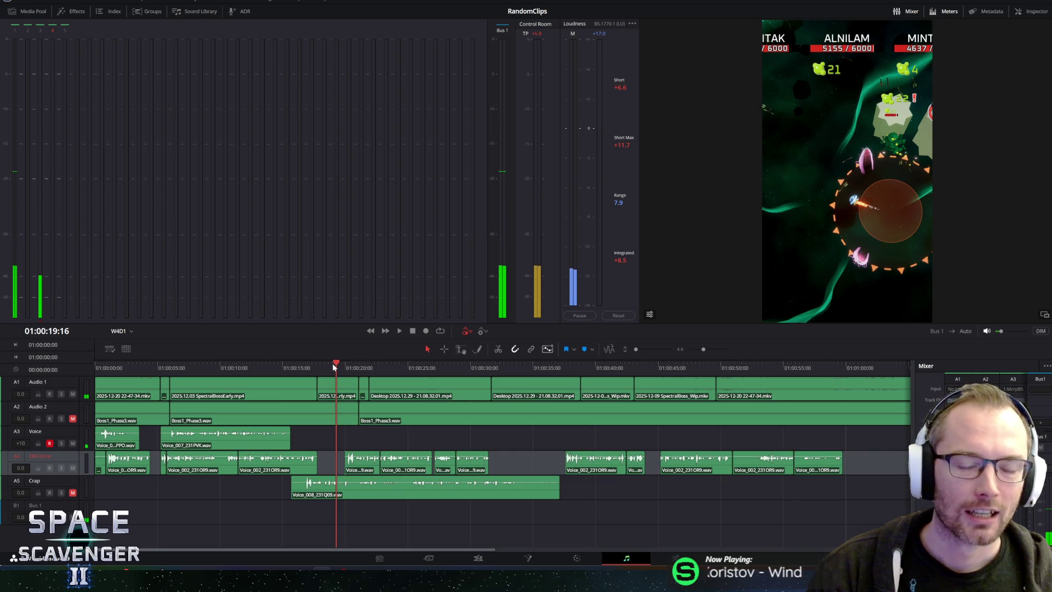
key("space")
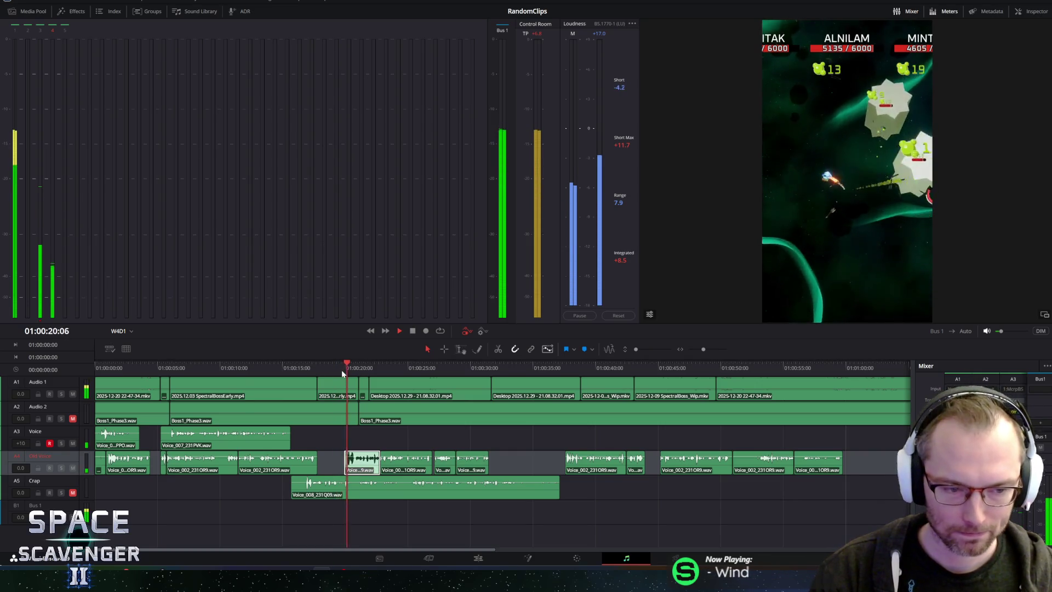
left_click(333, 370)
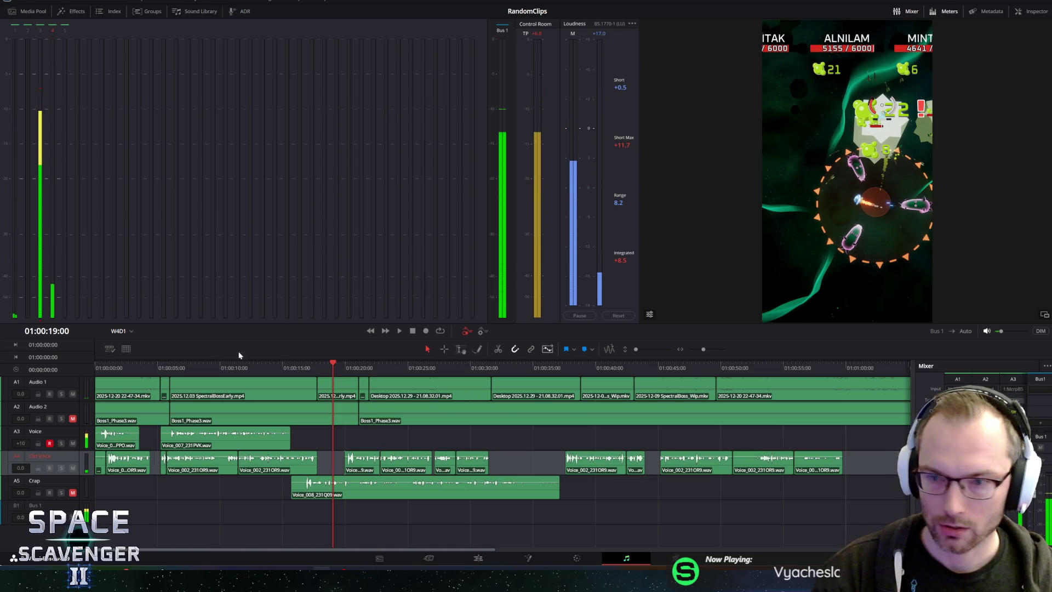
left_click_drag(331, 364, 329, 364)
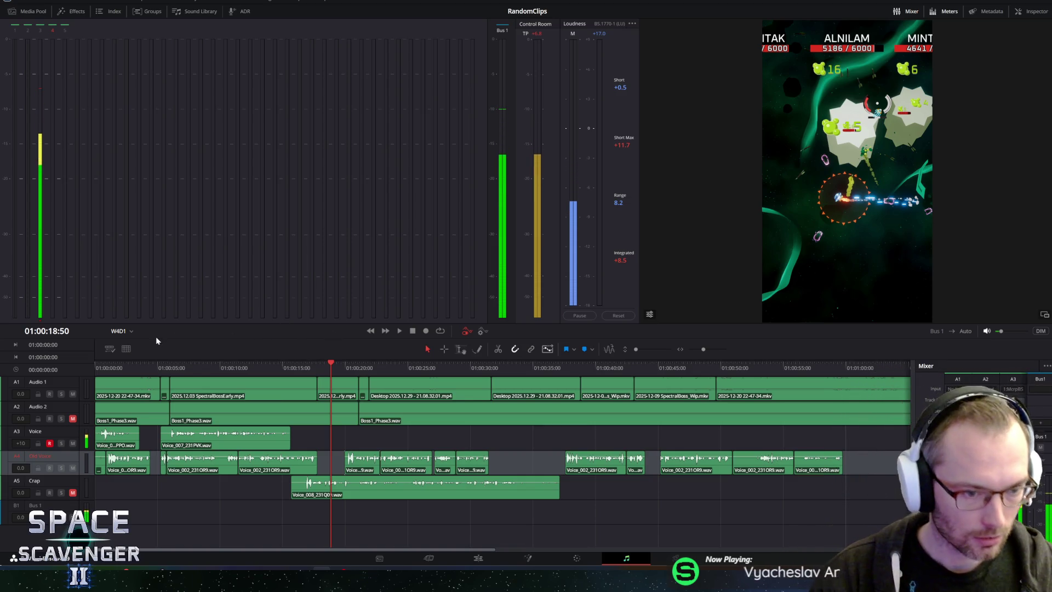
Step: Switch from Fairlight to the Edit page, enlarge the viewers and return to the timeline start
left_click(378, 559)
left_click(477, 559)
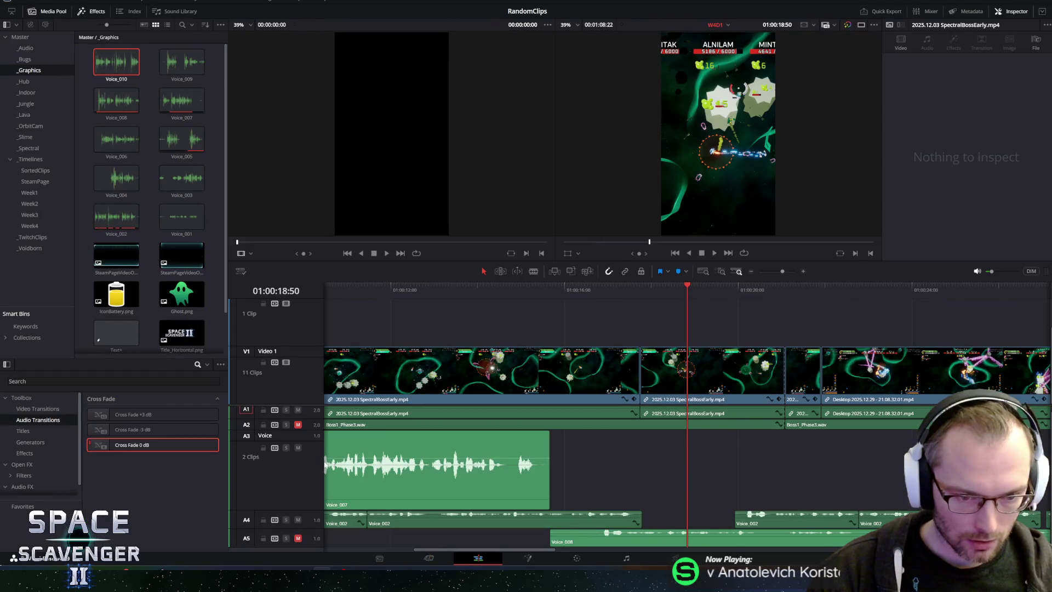
left_click_drag(458, 281, 458, 307)
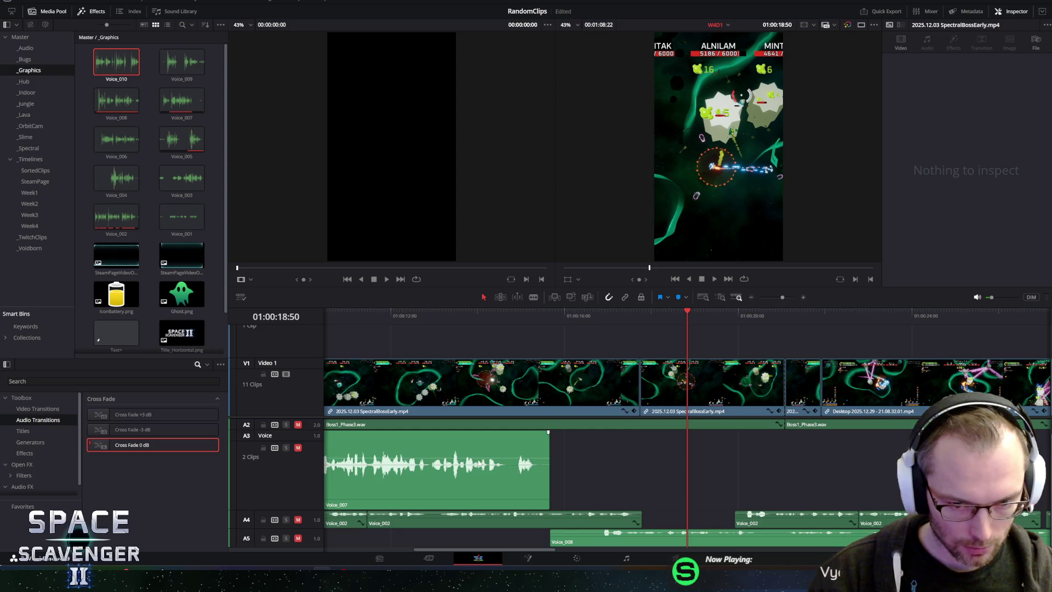
key("Home")
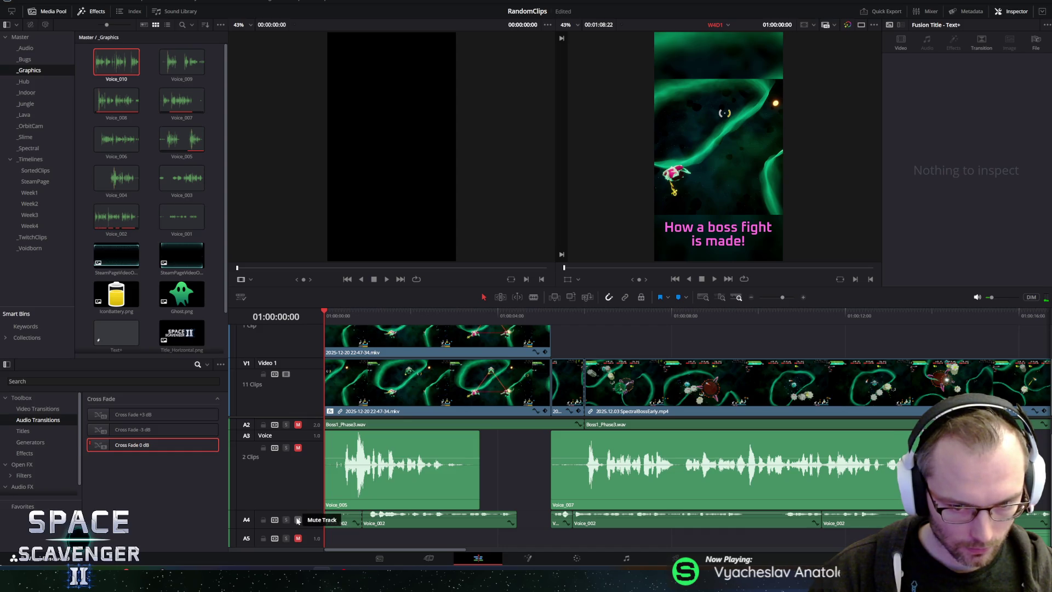
Step: Unmute Audio 2 and play the opening from the start to hear the result, then give the timeline more room
left_click(298, 424)
key("space")
key("space")
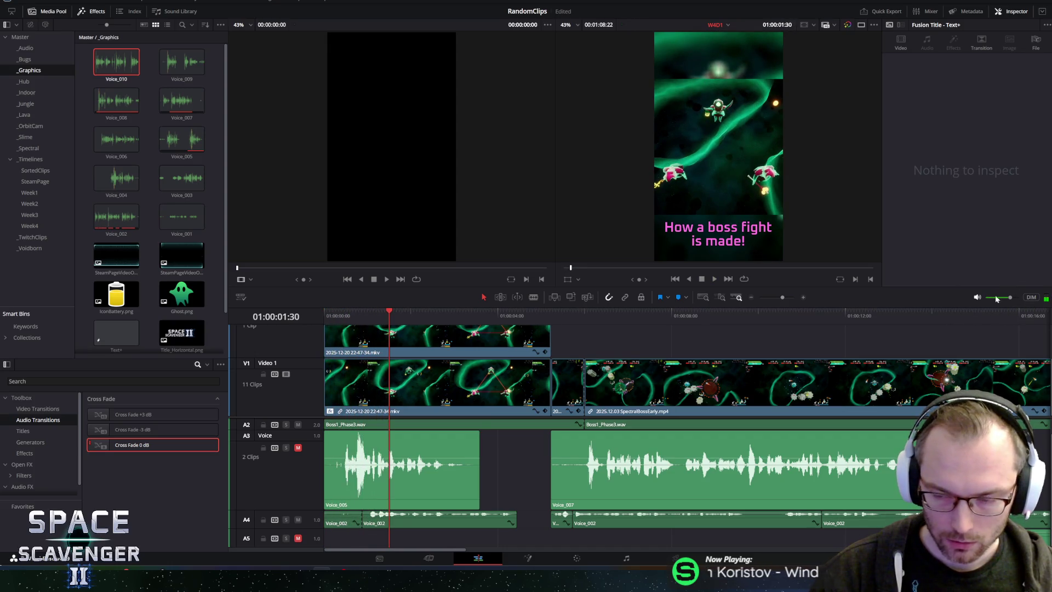
key("space")
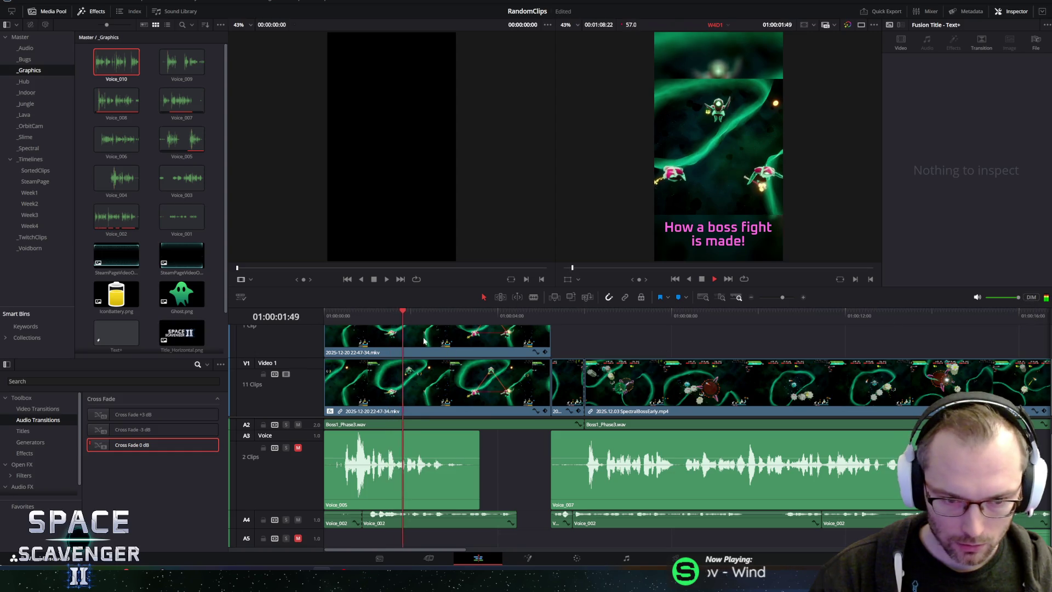
key("Home")
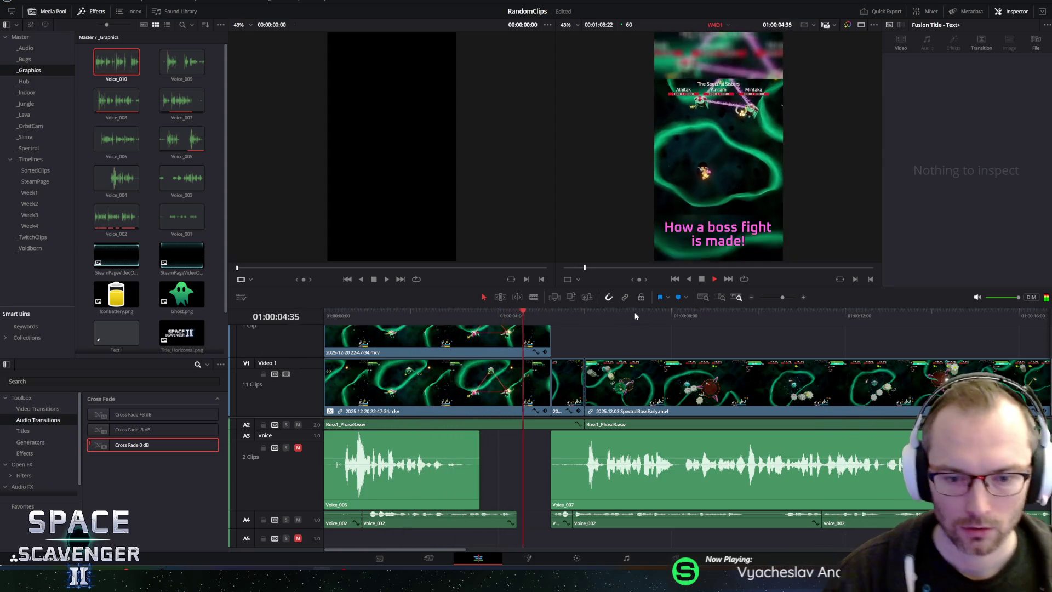
key("space")
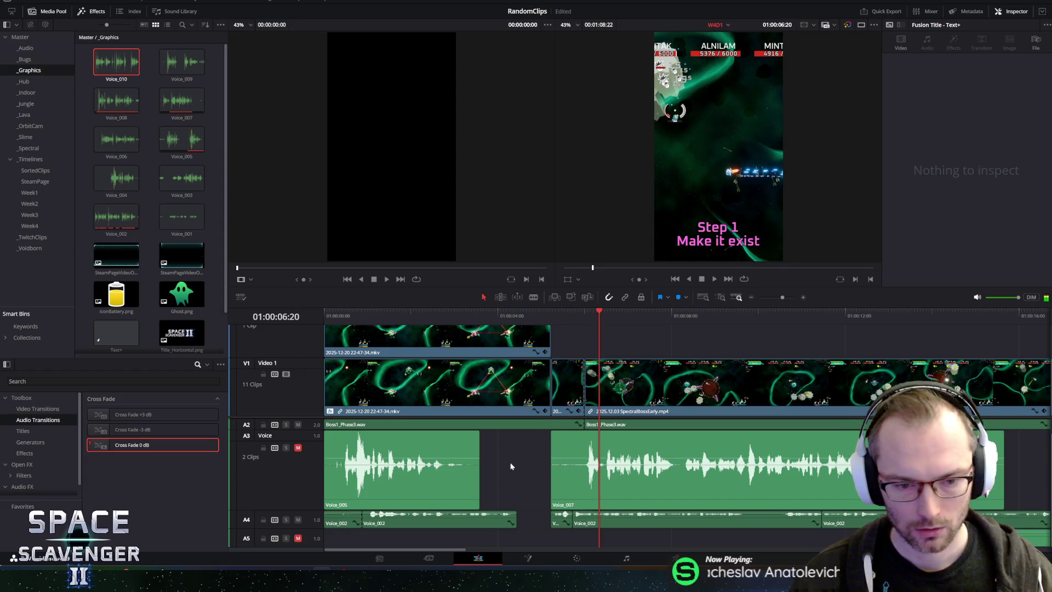
left_click_drag(467, 306, 469, 223)
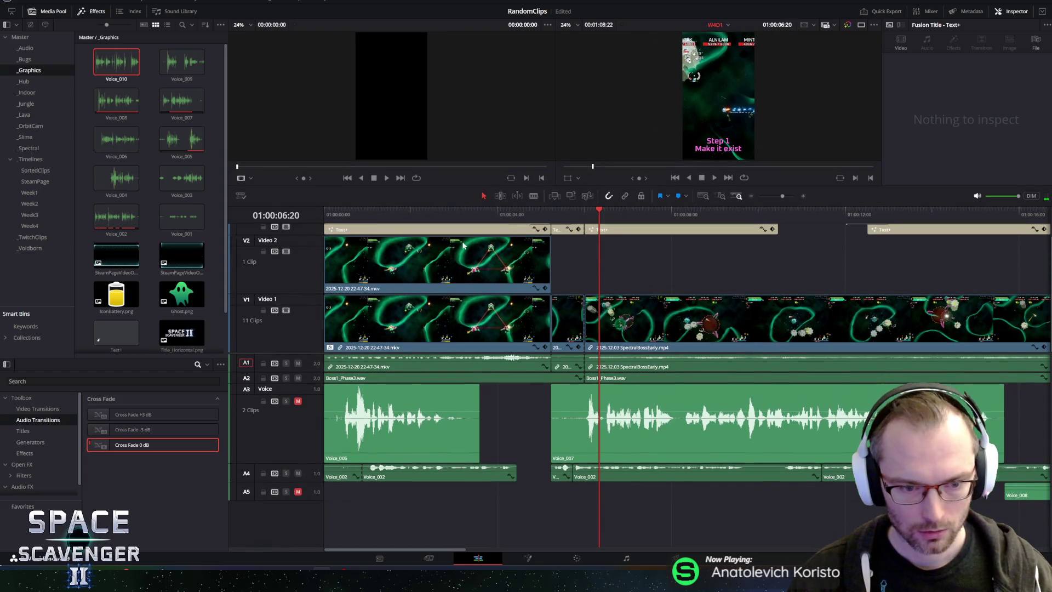
scroll(416, 423, "down", 3)
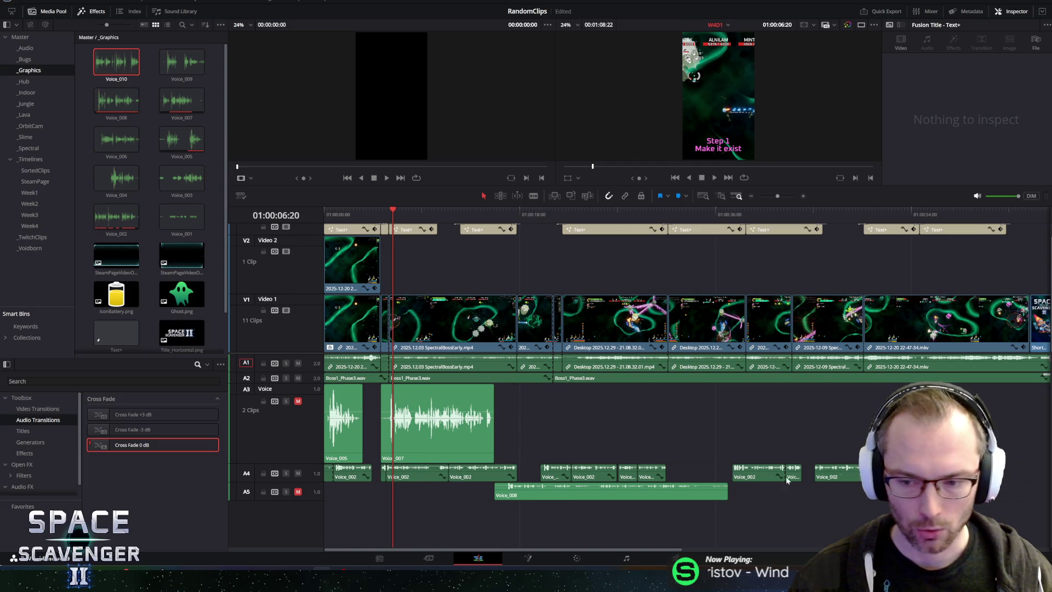
Step: Move the Voice_007 take from A3 down to track A5 and mute the old Voice track
left_click_drag(826, 478, 326, 474)
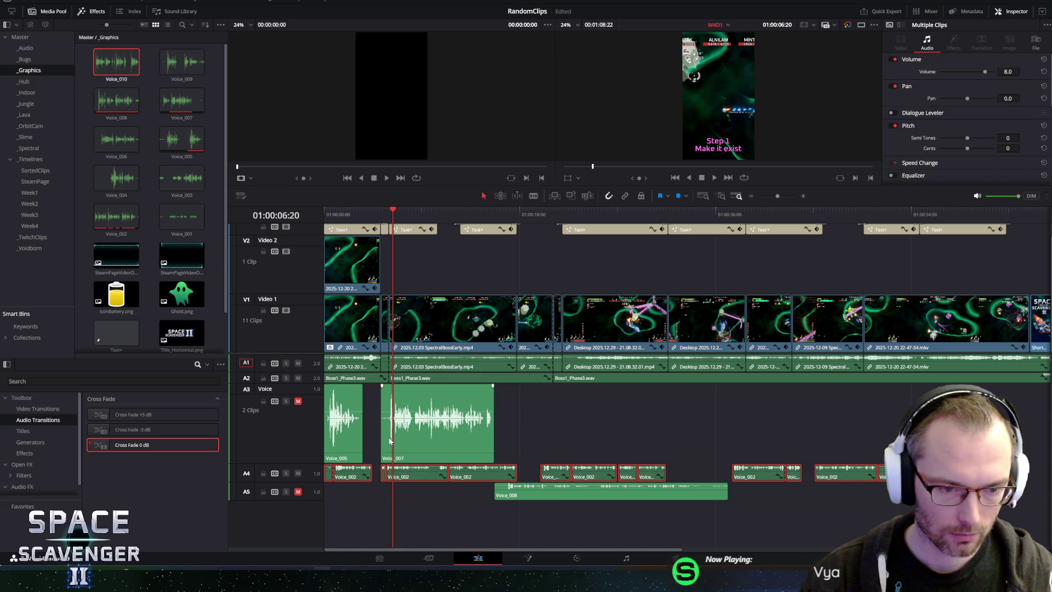
key("Home")
mouse_move(413, 419)
left_mouse_down()
mouse_move(419, 492)
mouse_move(400, 496)
mouse_move(413, 496)
left_mouse_up()
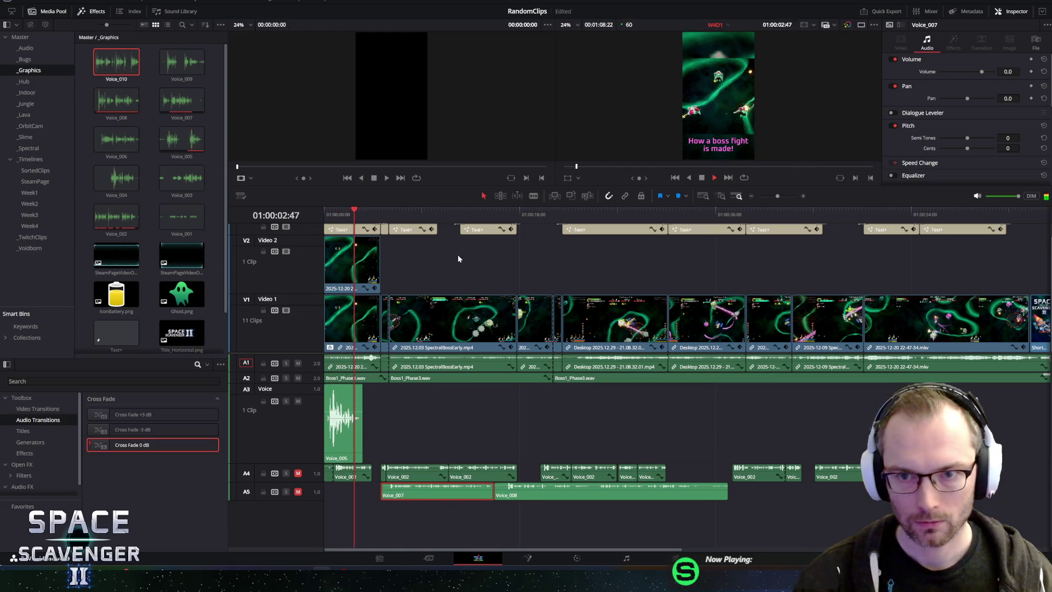
left_click(298, 401)
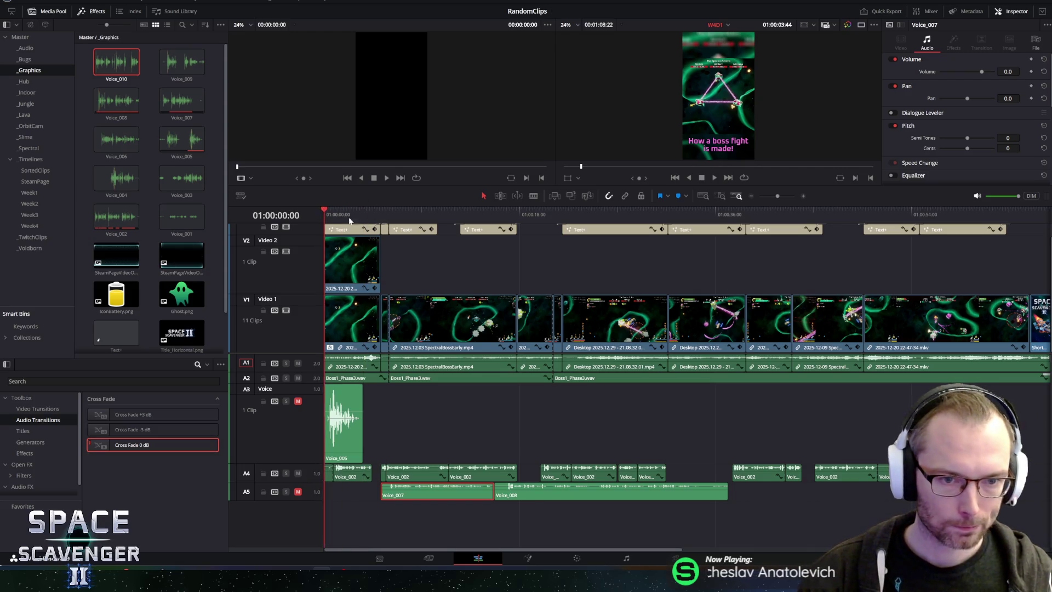
Step: Replay from the start, check a Voice_002 take's volume, and select the extra Boss1_Phase3 music pieces
key("space")
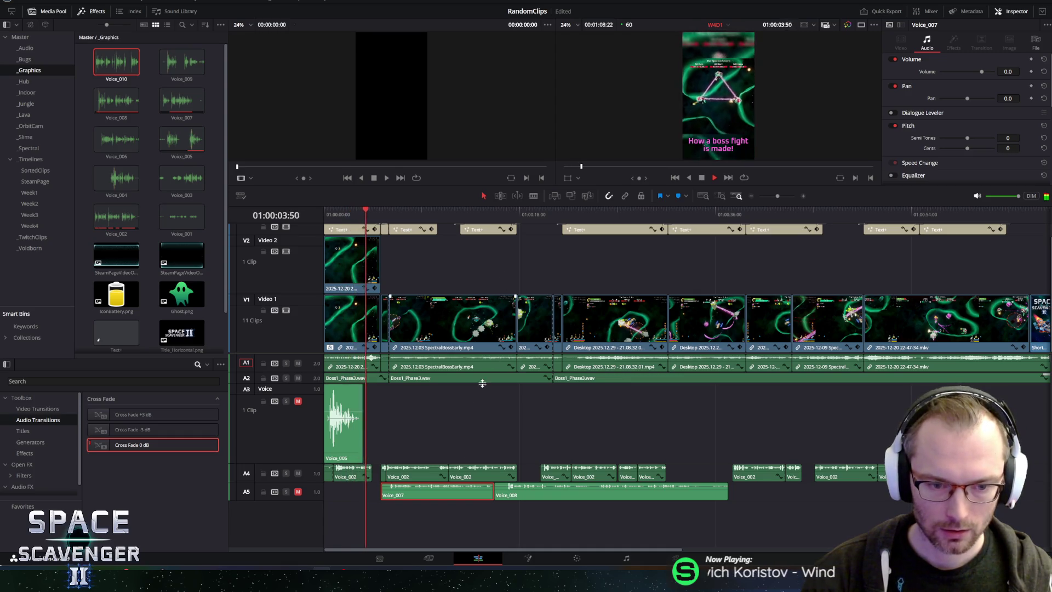
left_click(327, 215)
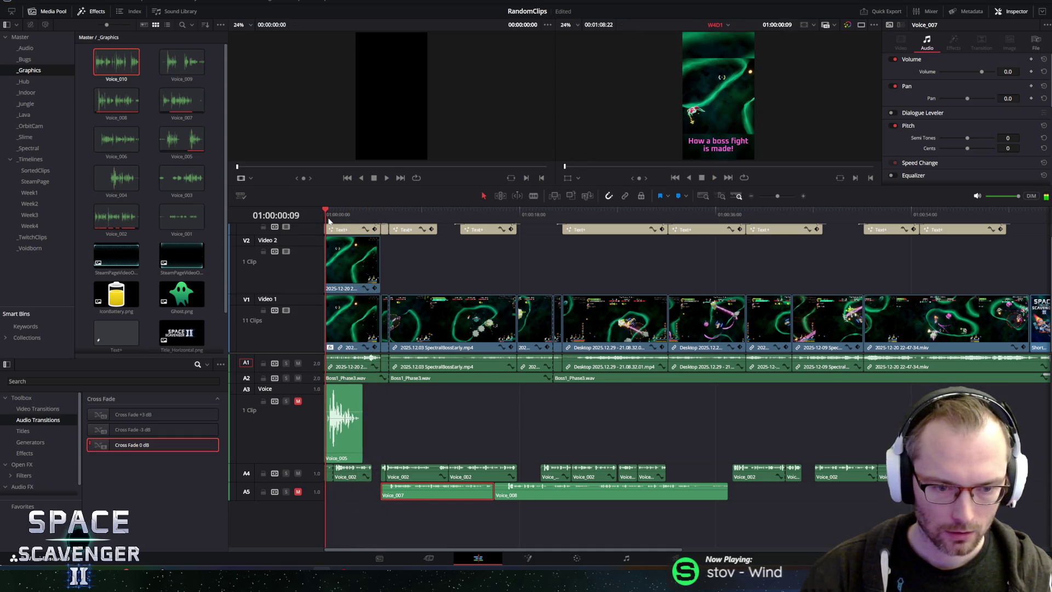
left_click(326, 475)
left_click(355, 475)
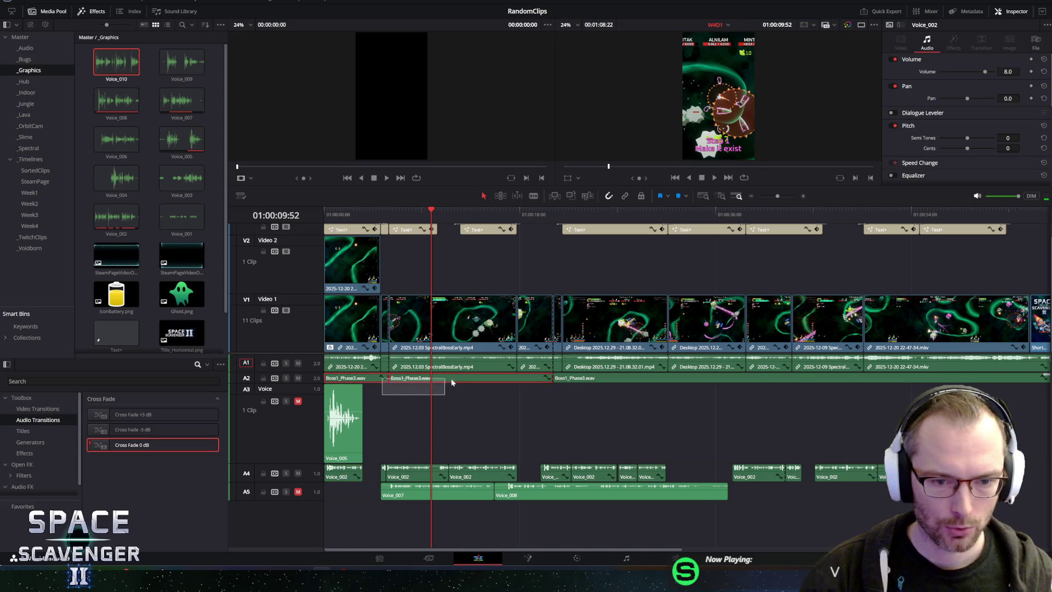
mouse_move(445, 377)
left_mouse_down()
mouse_move(543, 389)
mouse_move(591, 381)
left_mouse_up()
Step: Delete the extra Boss1_Phase3 pieces and extend the remaining music clip to the video's end
key("Delete")
scroll(570, 393, "down", 1)
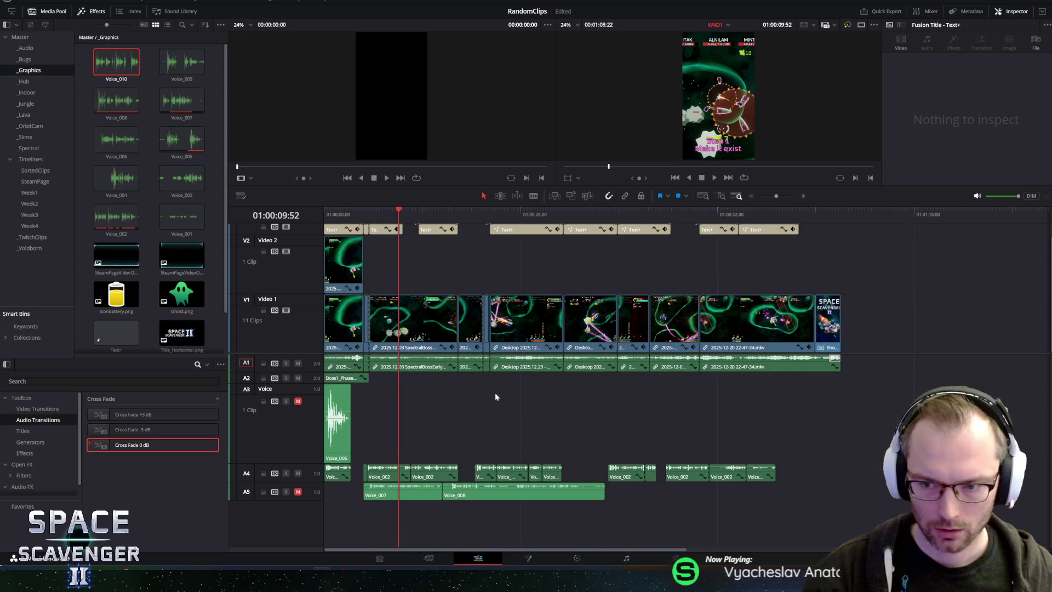
left_click(358, 381)
left_click(363, 379)
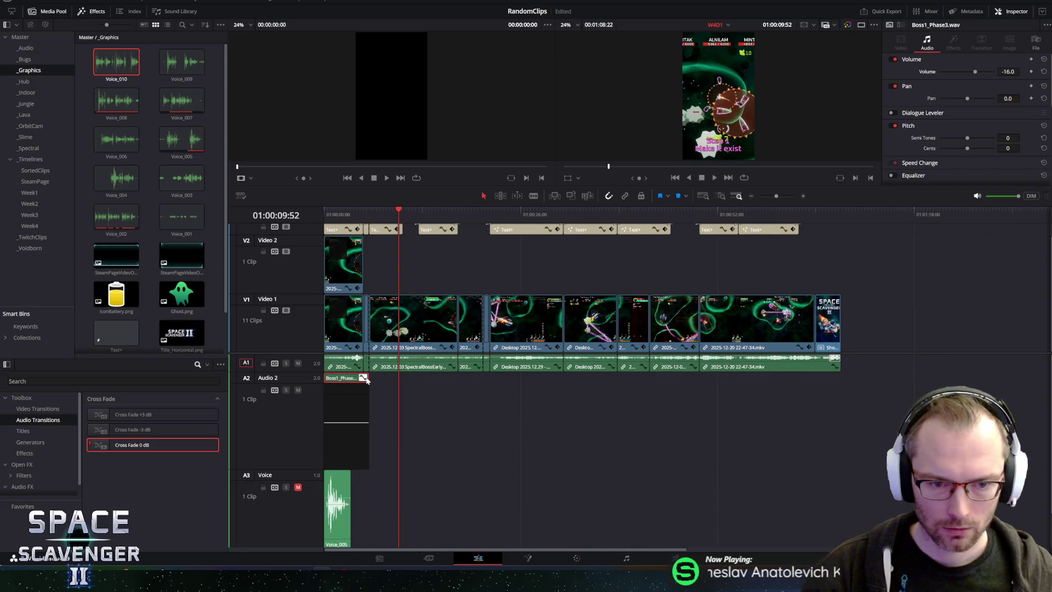
left_click(365, 378)
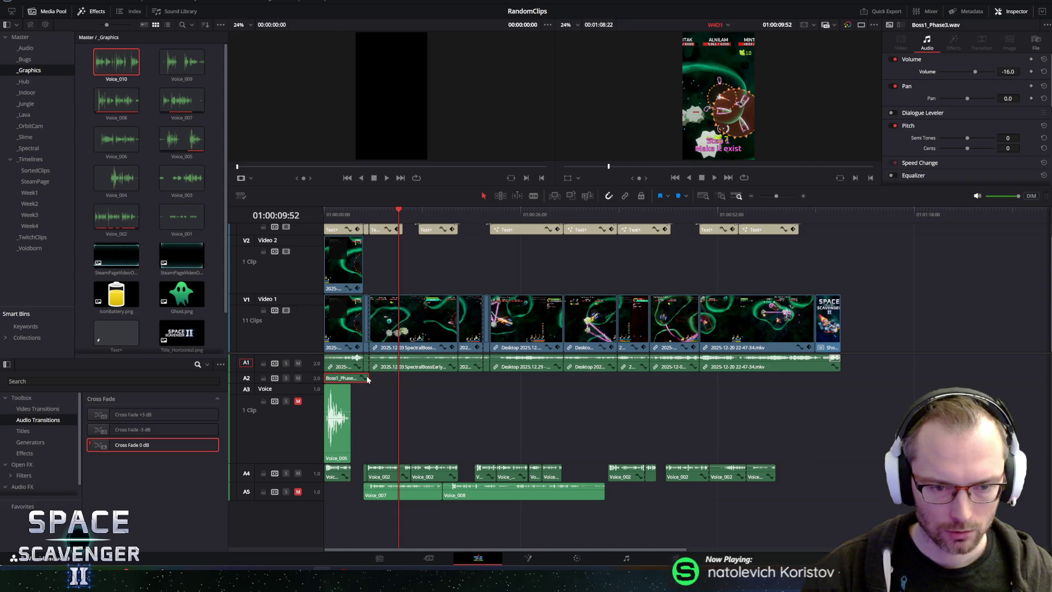
left_click_drag(368, 377, 840, 376)
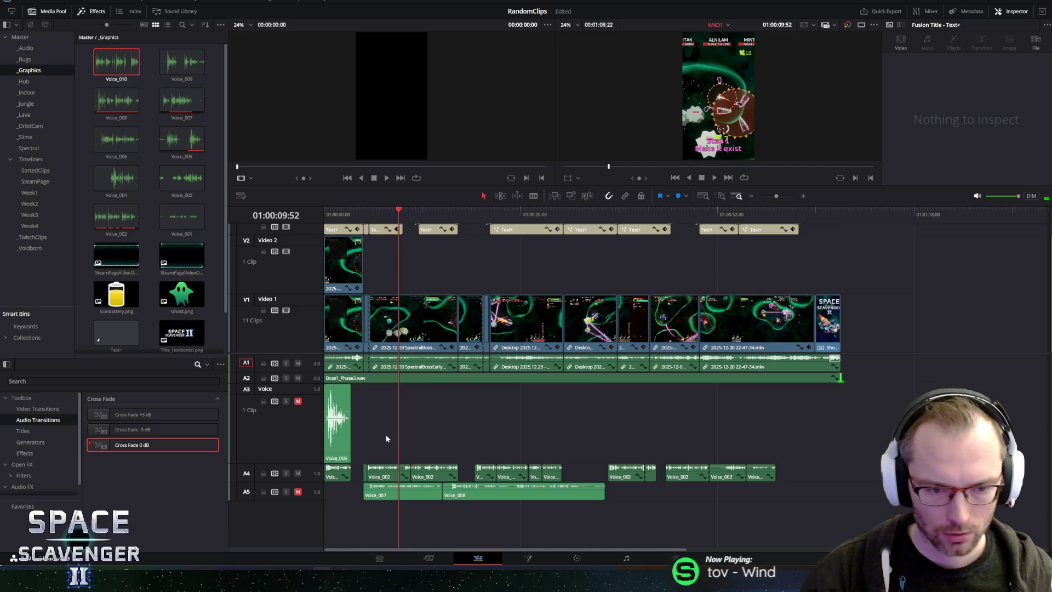
Step: Raise all the A4 voice takes to volume 15 and return to the timeline start
left_click_drag(804, 476, 336, 473)
type("15")
key("Return")
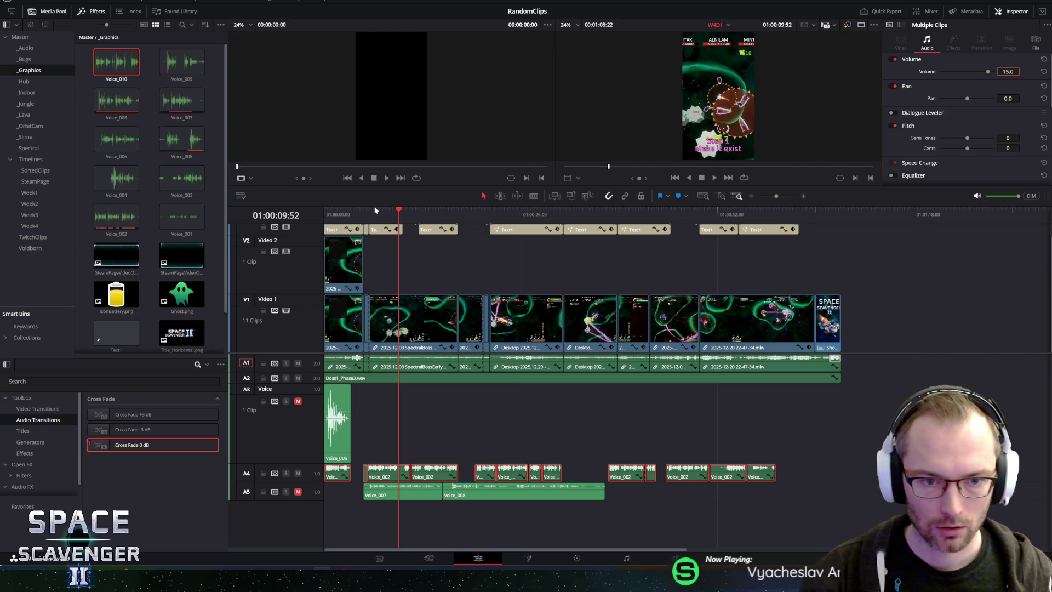
key("Home")
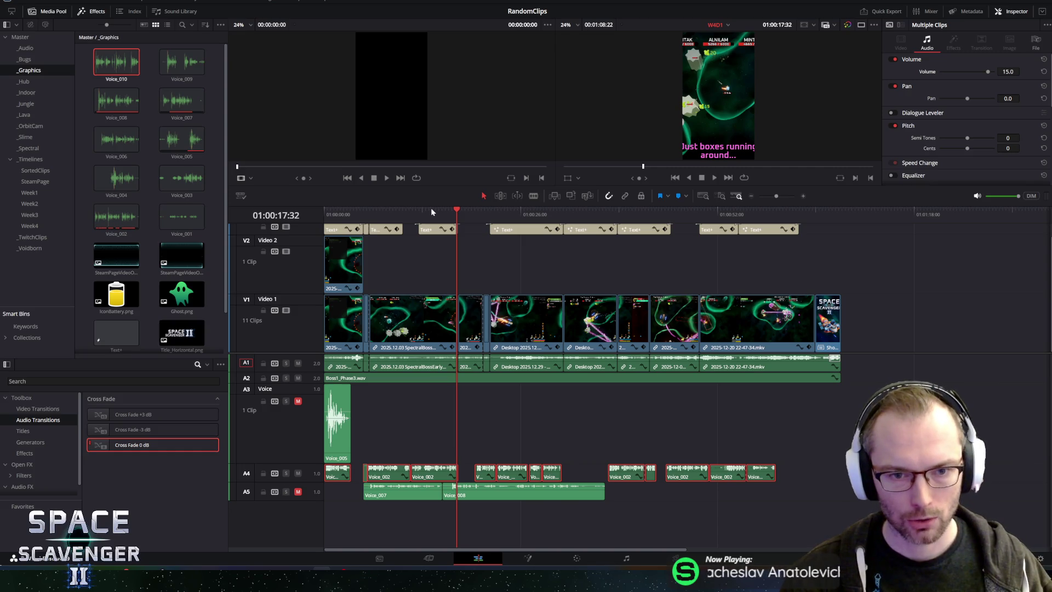
key("space")
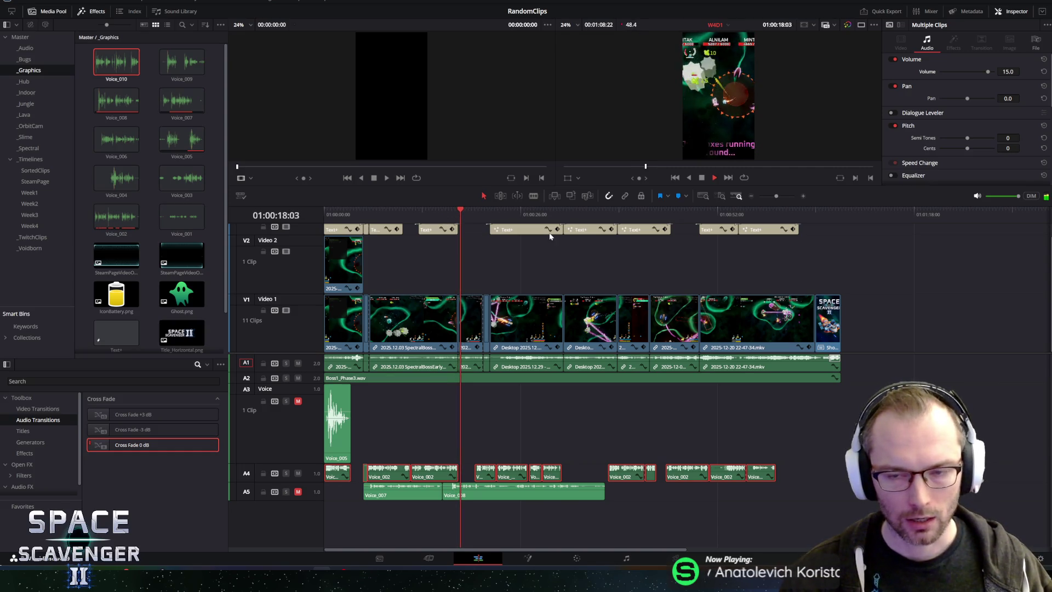
key("space")
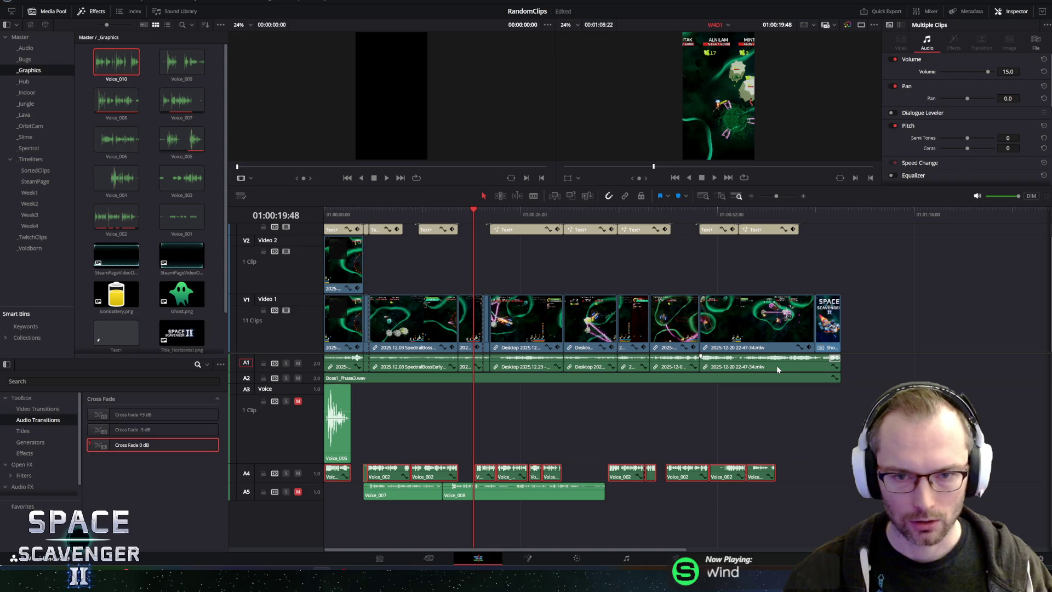
key("space")
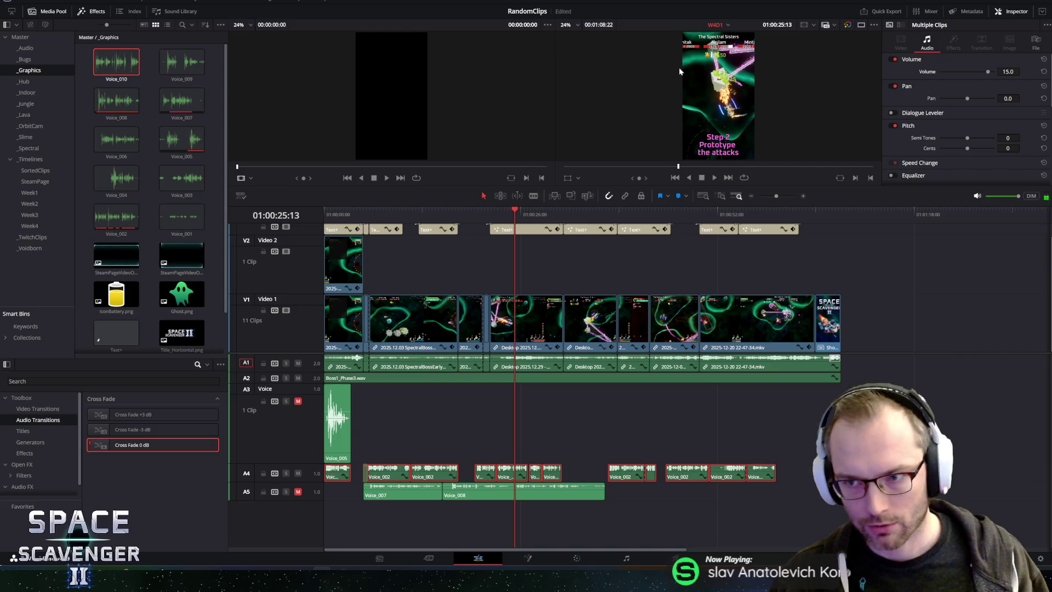
key("space")
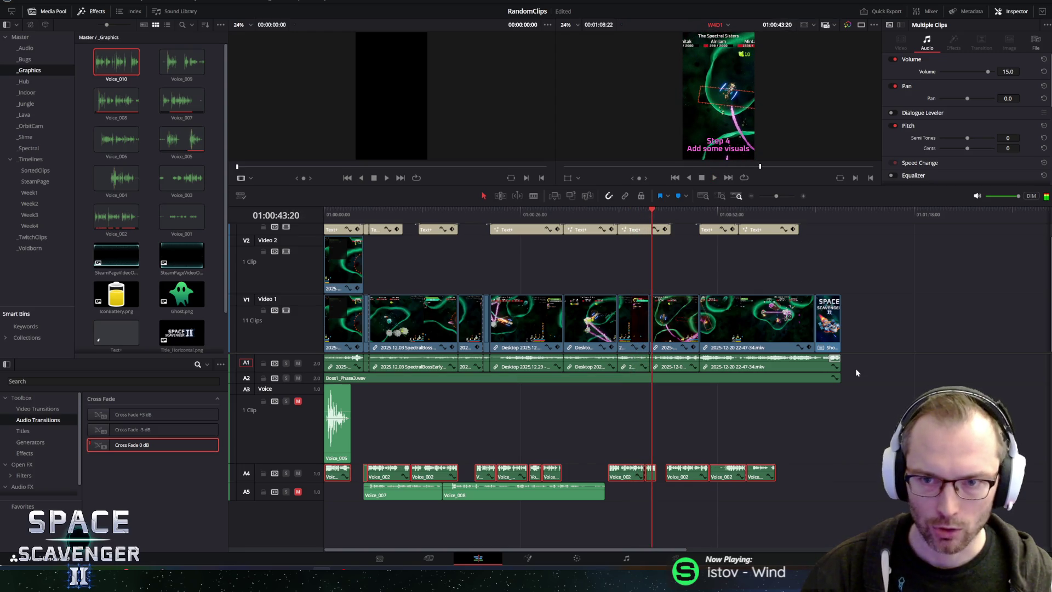
key("space")
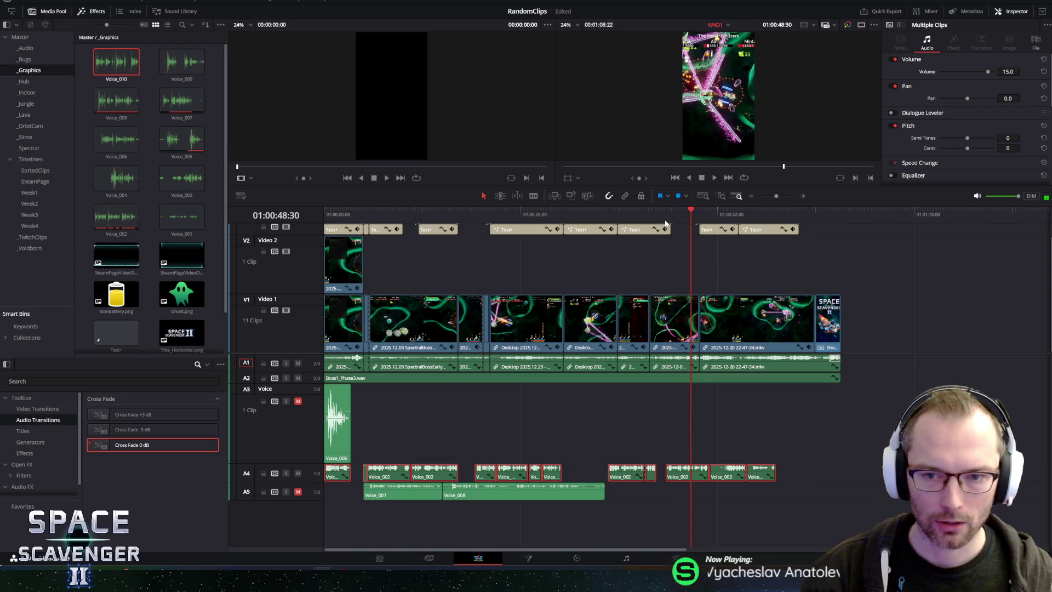
mouse_move(675, 211)
left_mouse_down()
mouse_move(642, 221)
mouse_move(657, 223)
left_mouse_up()
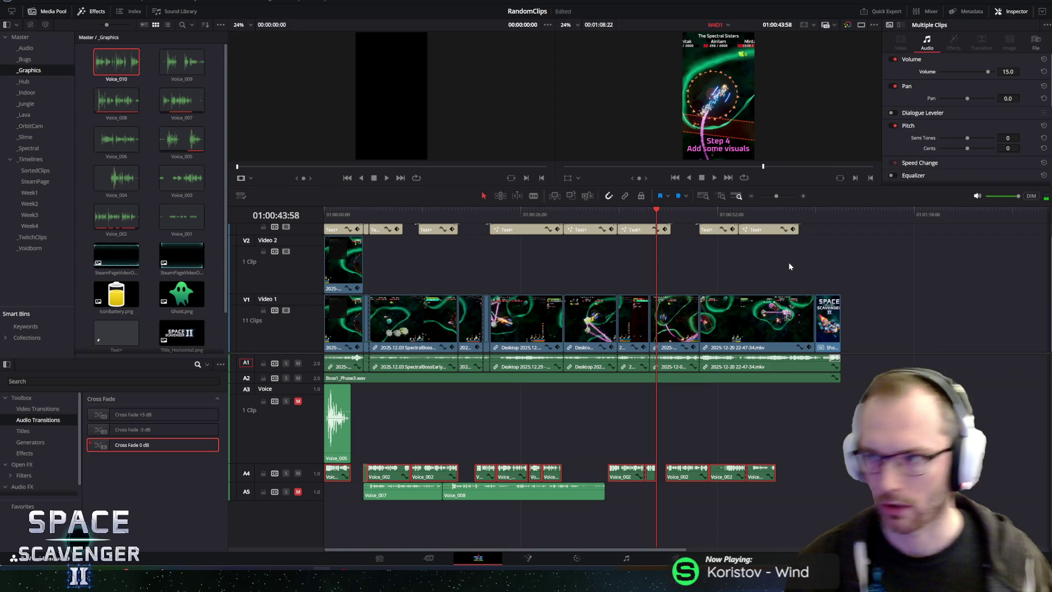
key("space")
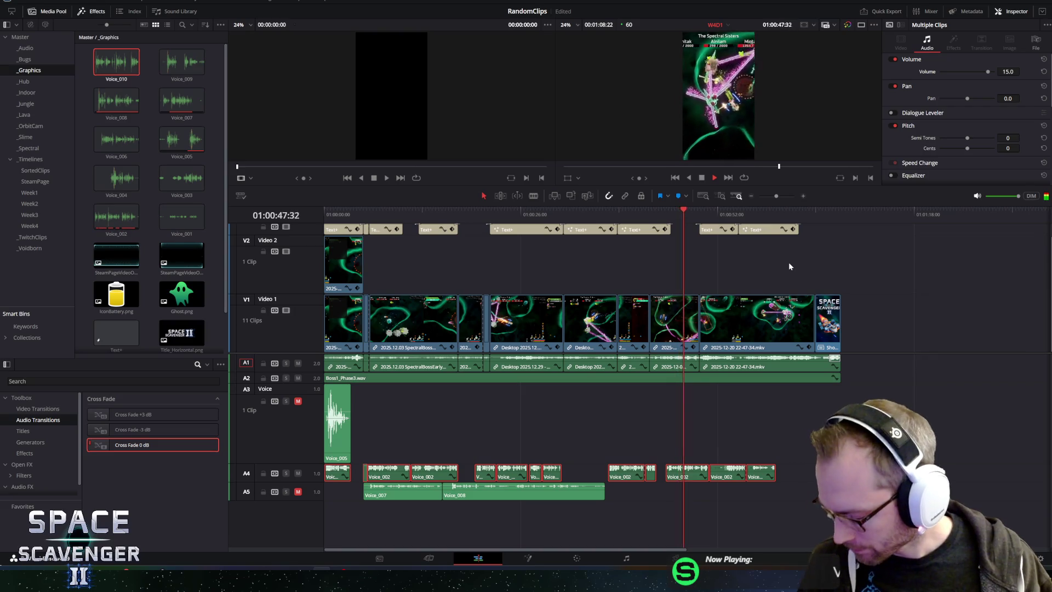
left_click(597, 216)
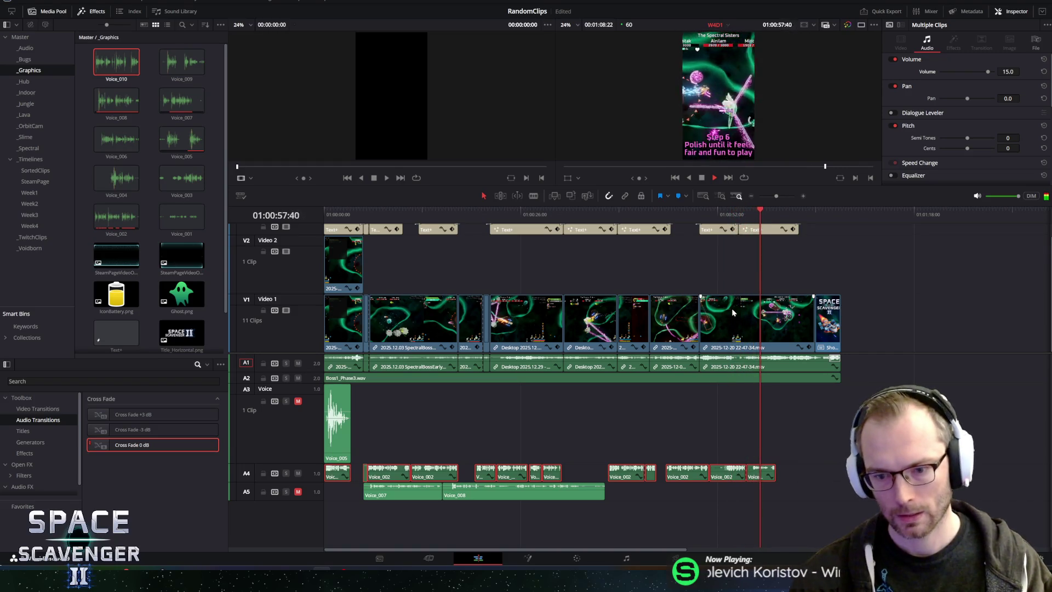
key("space")
left_click(665, 209)
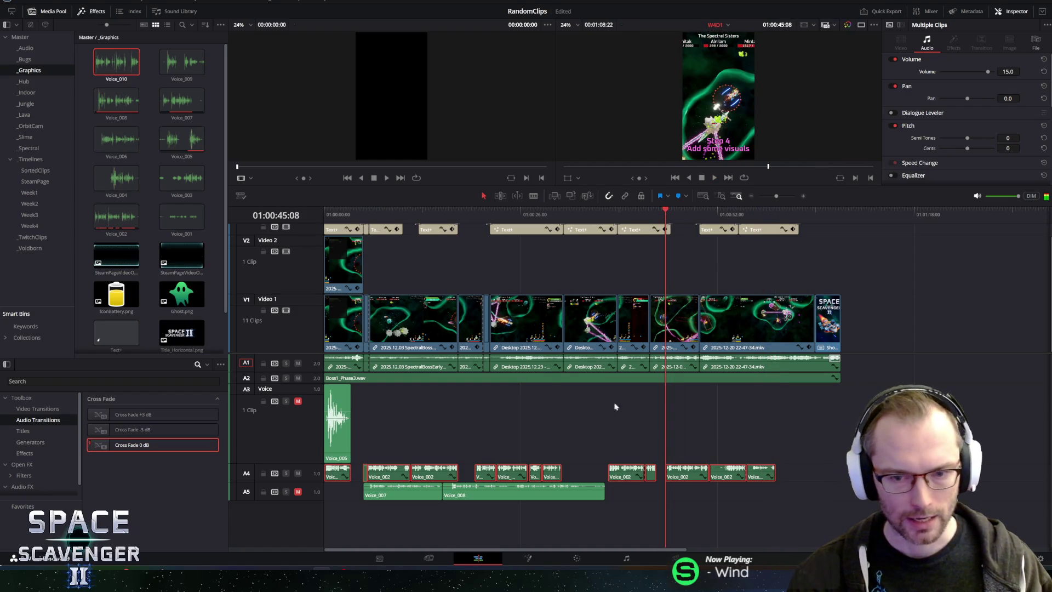
left_click(625, 559)
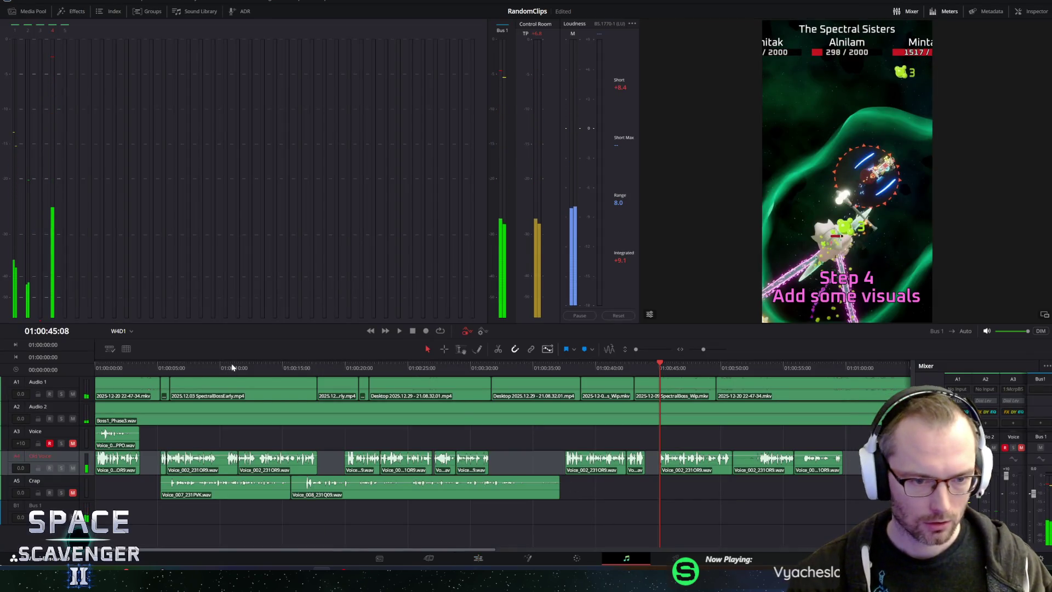
Step: Unmute the Voice track, pre-roll from 01:00:37 and record a replacement line around 01:00:40
left_click_drag(254, 262, 255, 256)
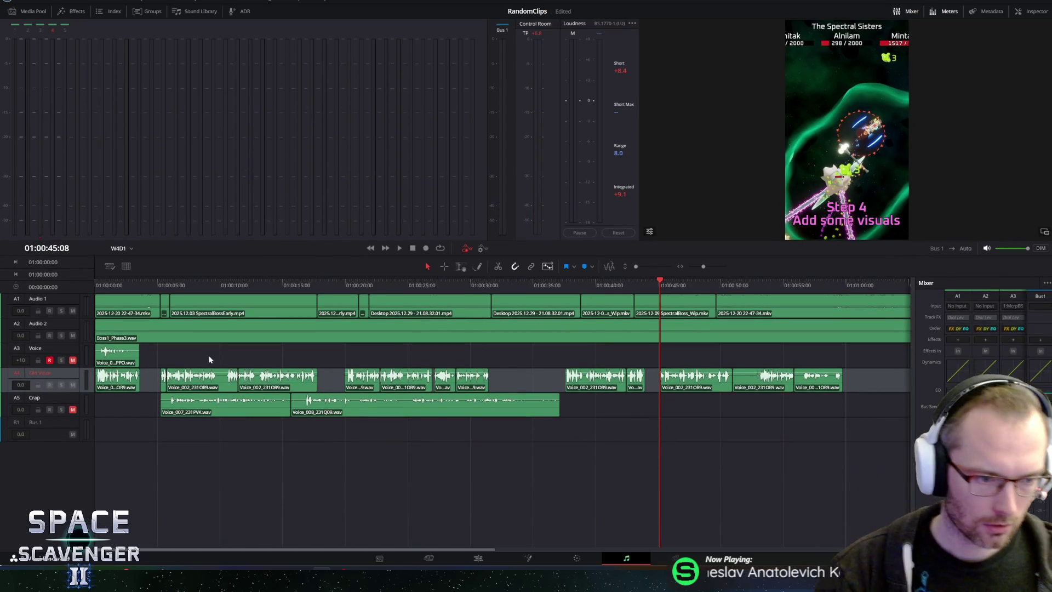
left_click(73, 360)
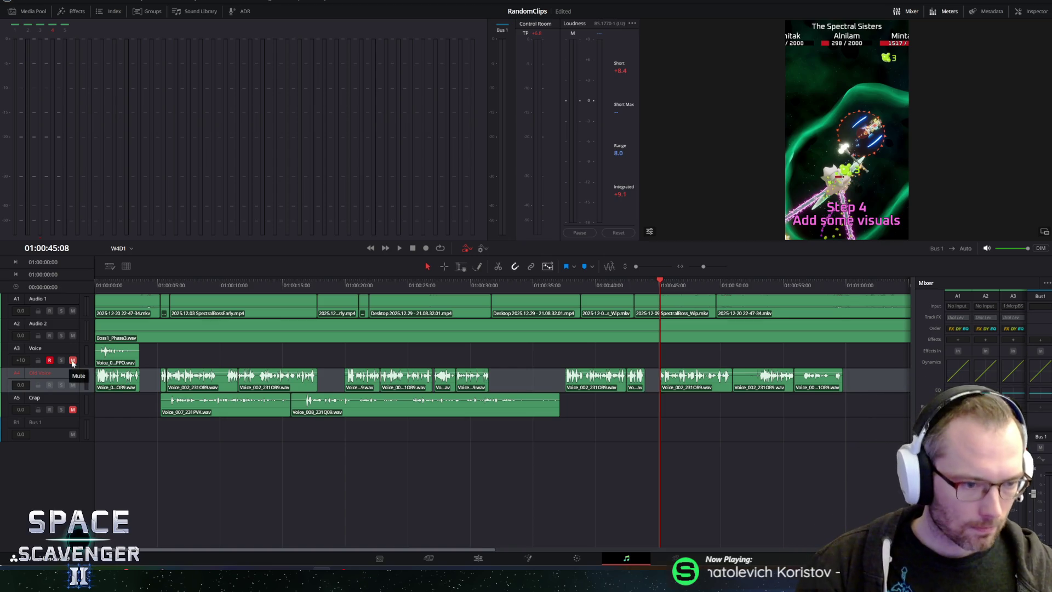
left_click_drag(581, 284, 564, 284)
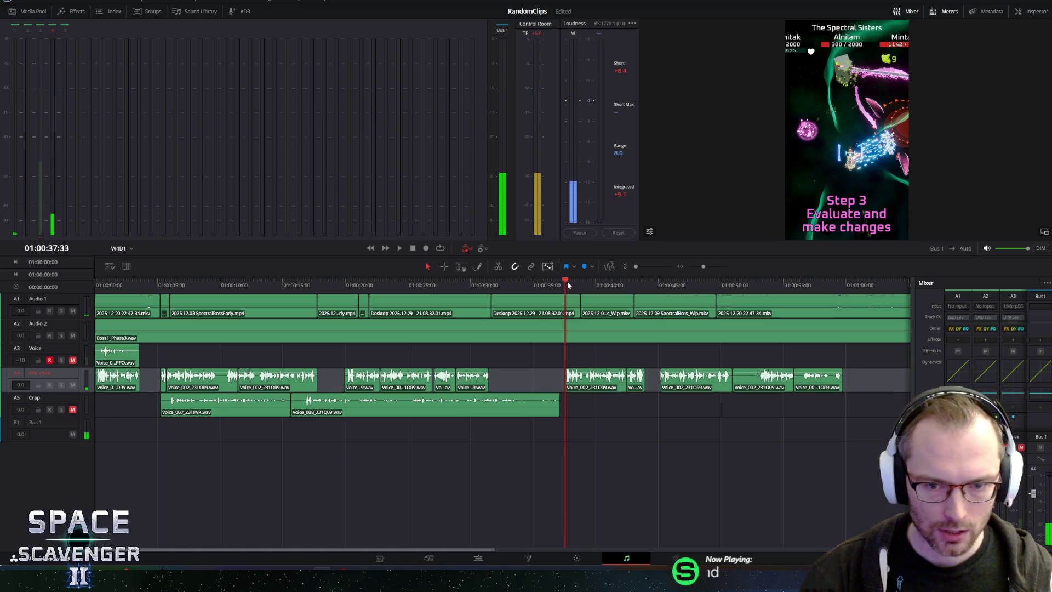
key("space")
key("space")
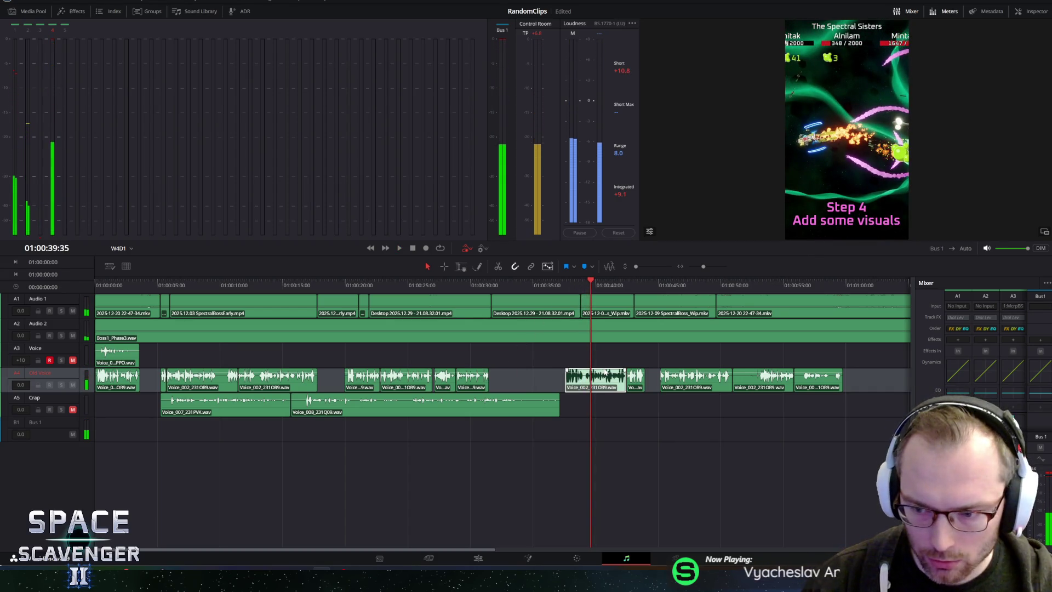
left_click(425, 247)
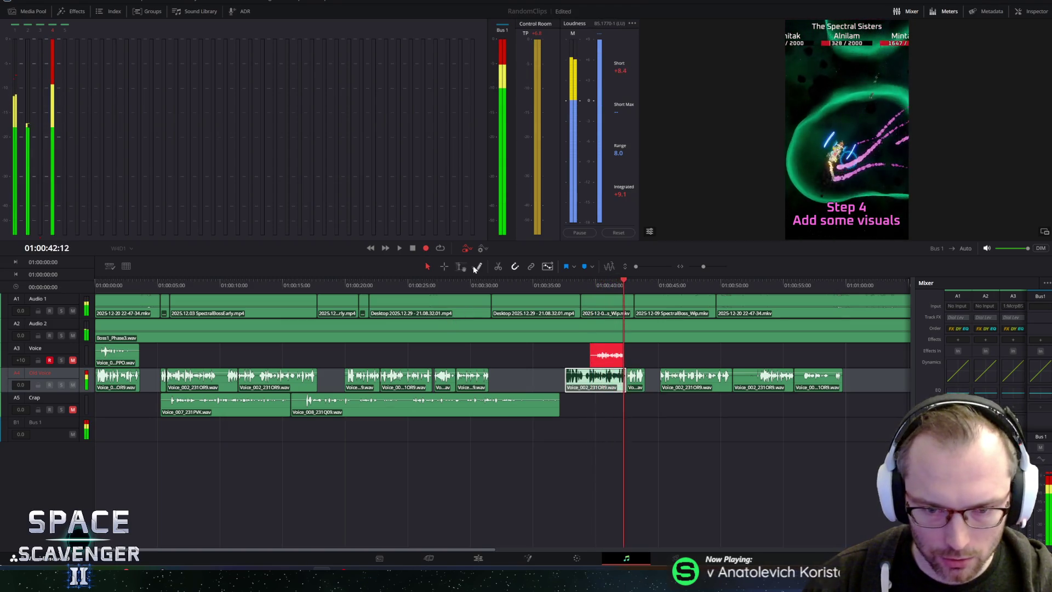
left_click(425, 247)
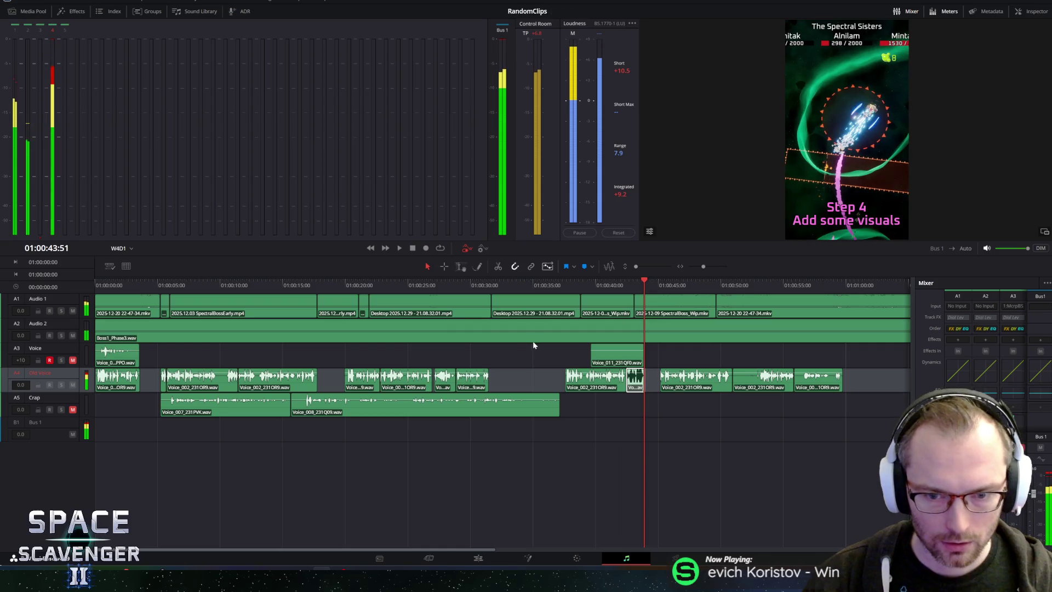
Step: Audition the new take with Old Voice muted, delete it, and unmute Old Voice again
left_click(588, 286)
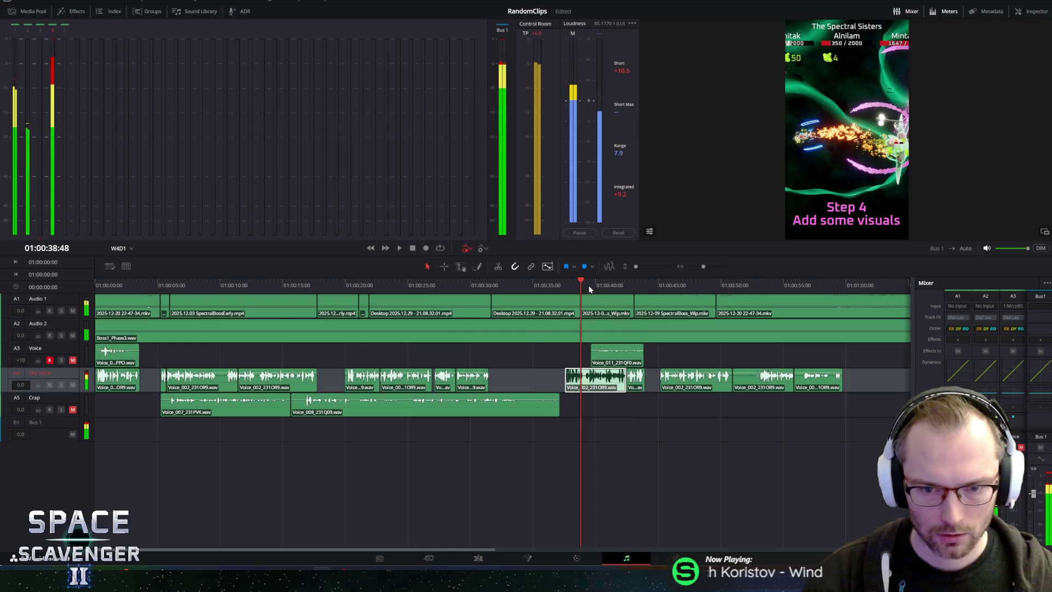
left_click(72, 384)
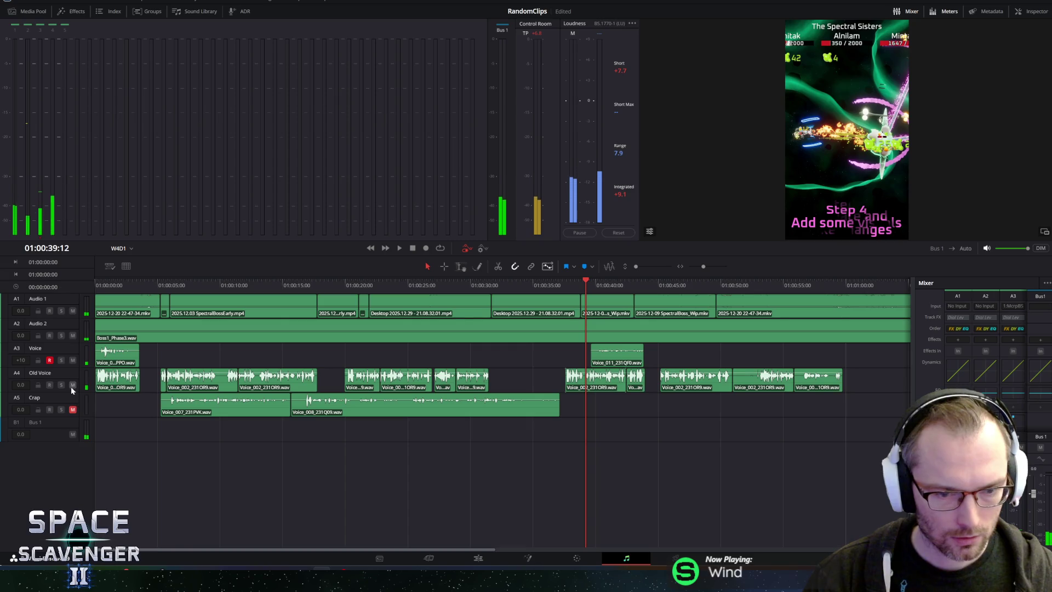
left_click(580, 286)
key("space")
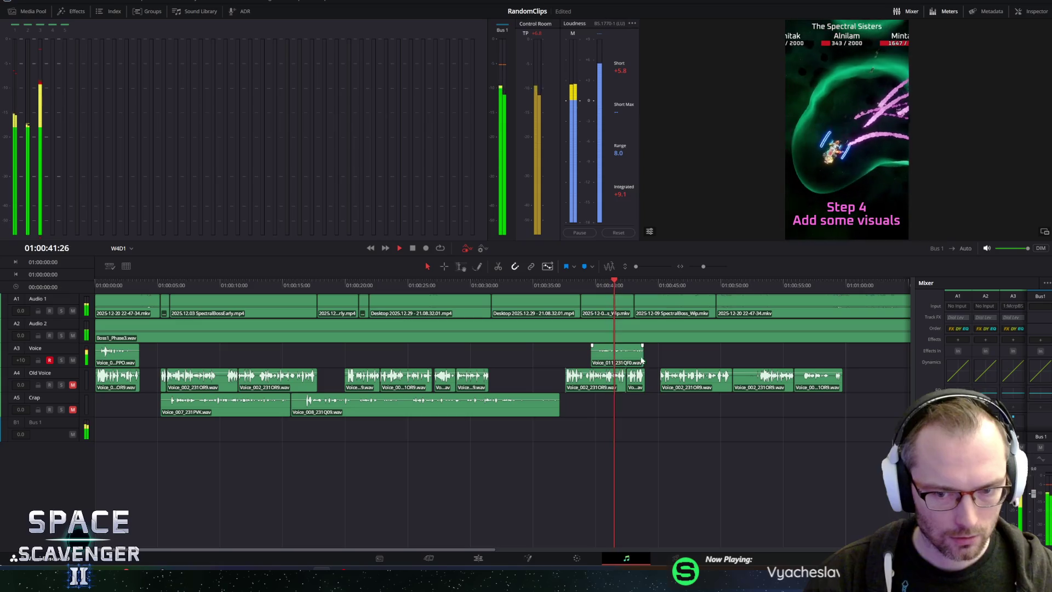
left_click(597, 363)
key("Delete")
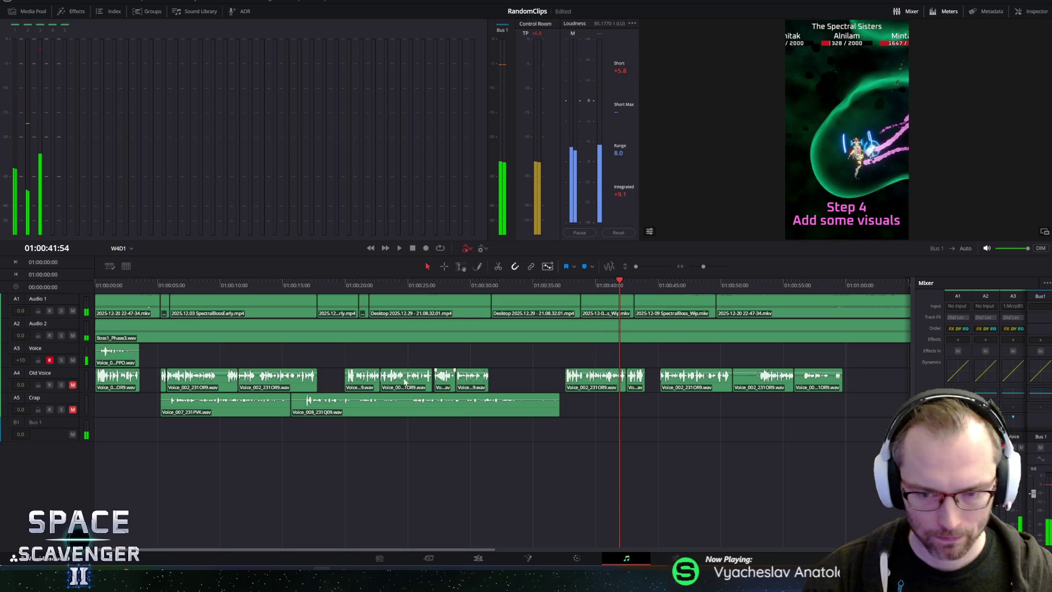
key("space")
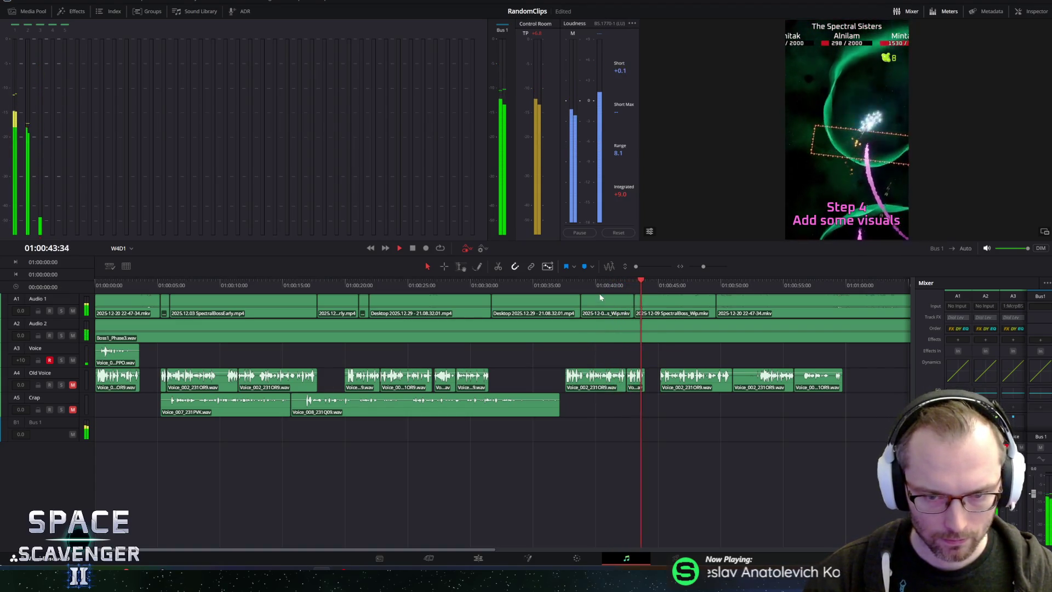
left_click(72, 385)
left_click(581, 286)
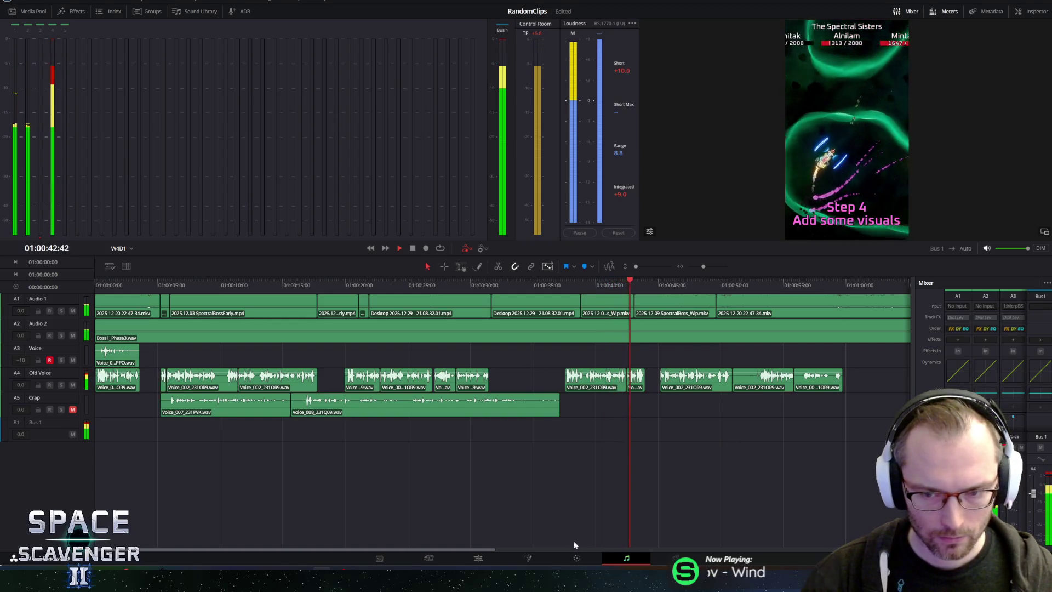
left_click_drag(400, 549, 497, 546)
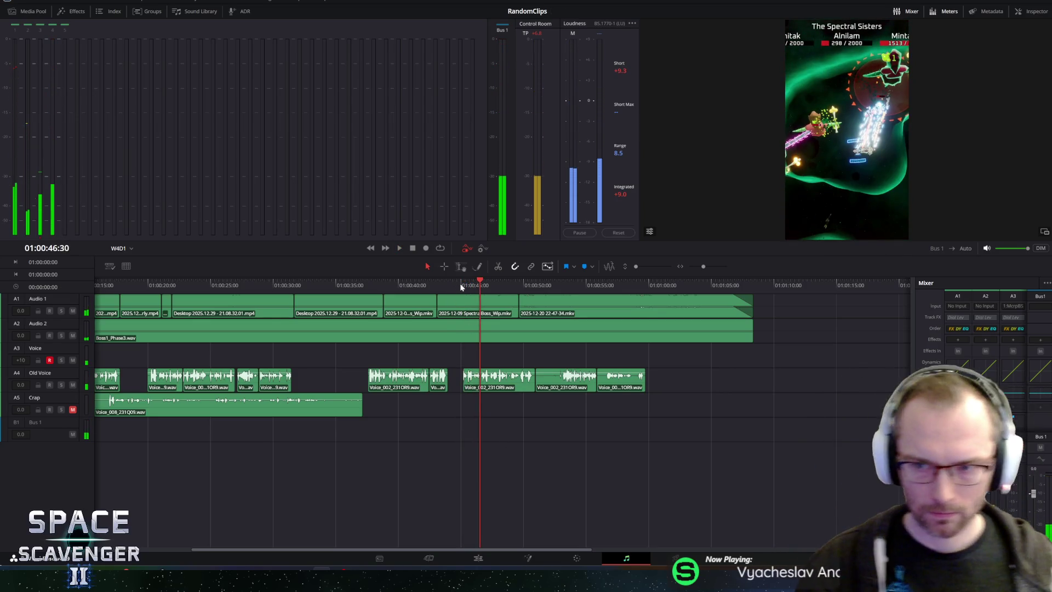
left_click(463, 284)
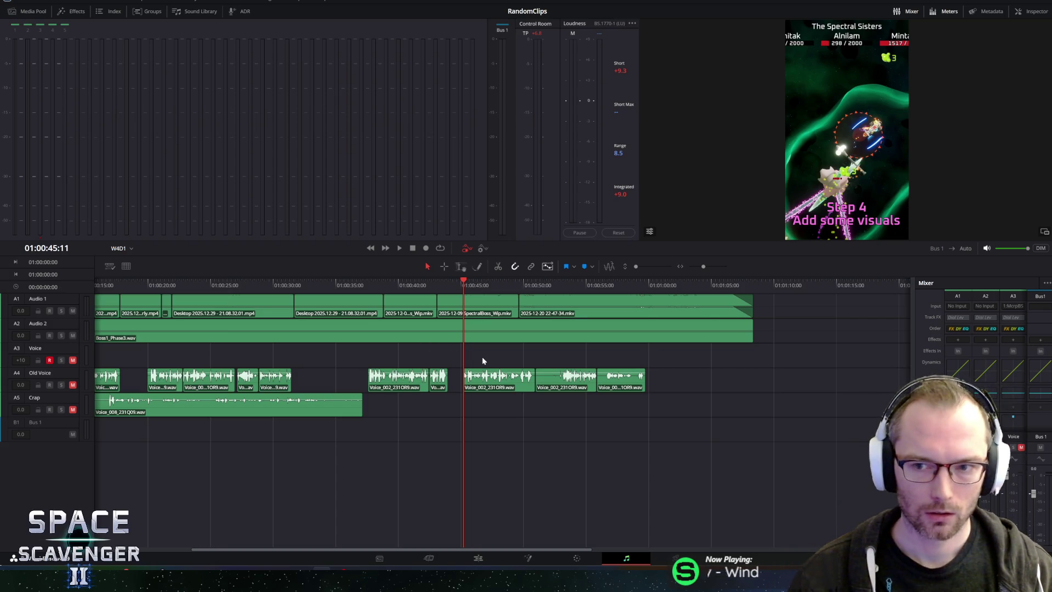
left_click(454, 279)
key("space")
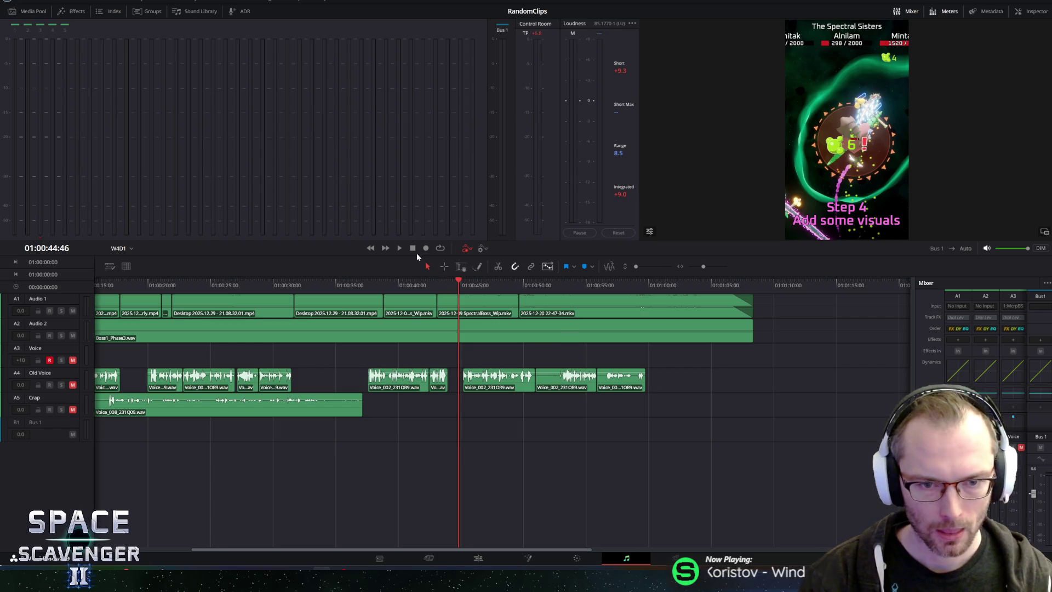
Step: Lower the Audio 2 Boss1_Phase3 music track to about -4.5 dB and audition from 01:00:44
left_click(71, 336)
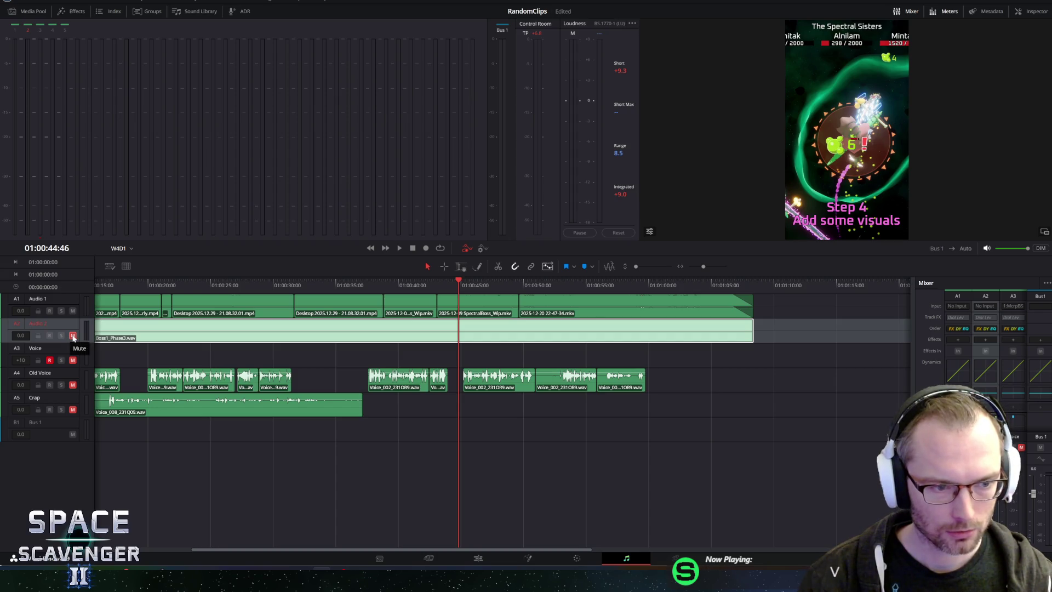
left_click(658, 339)
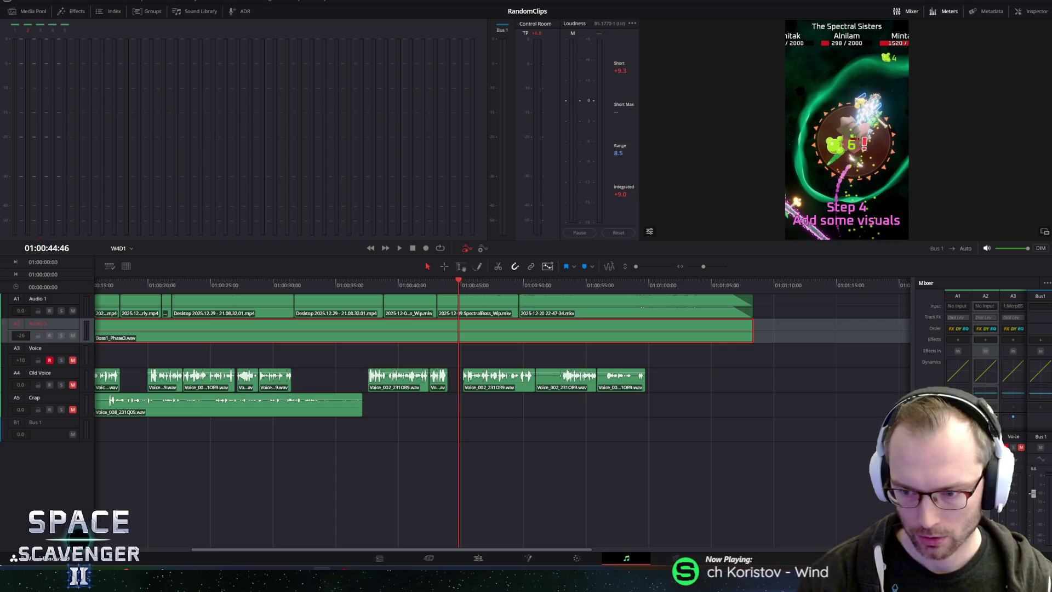
key("space")
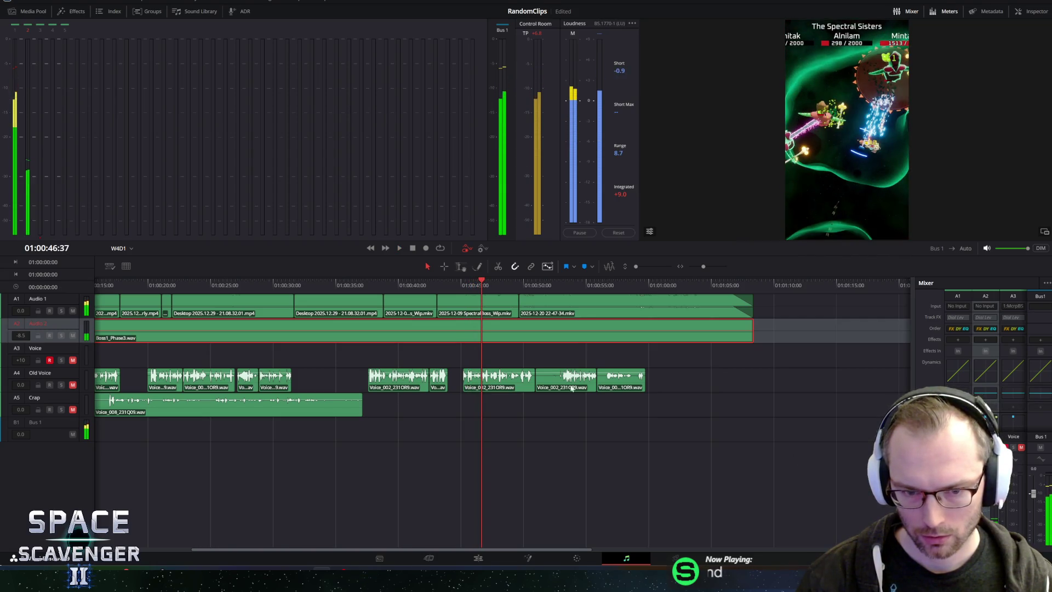
left_click_drag(462, 285, 458, 285)
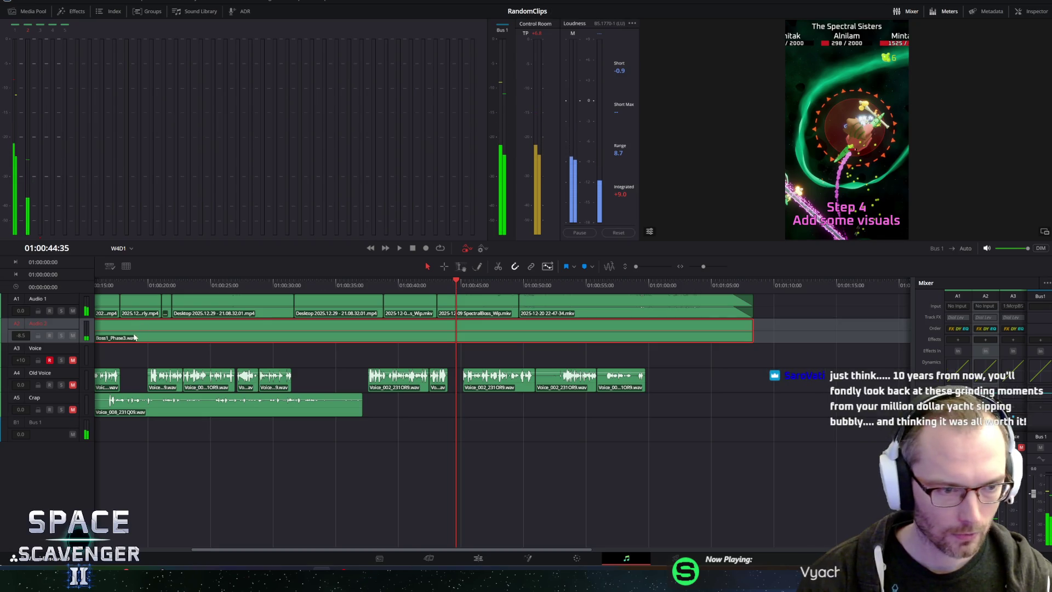
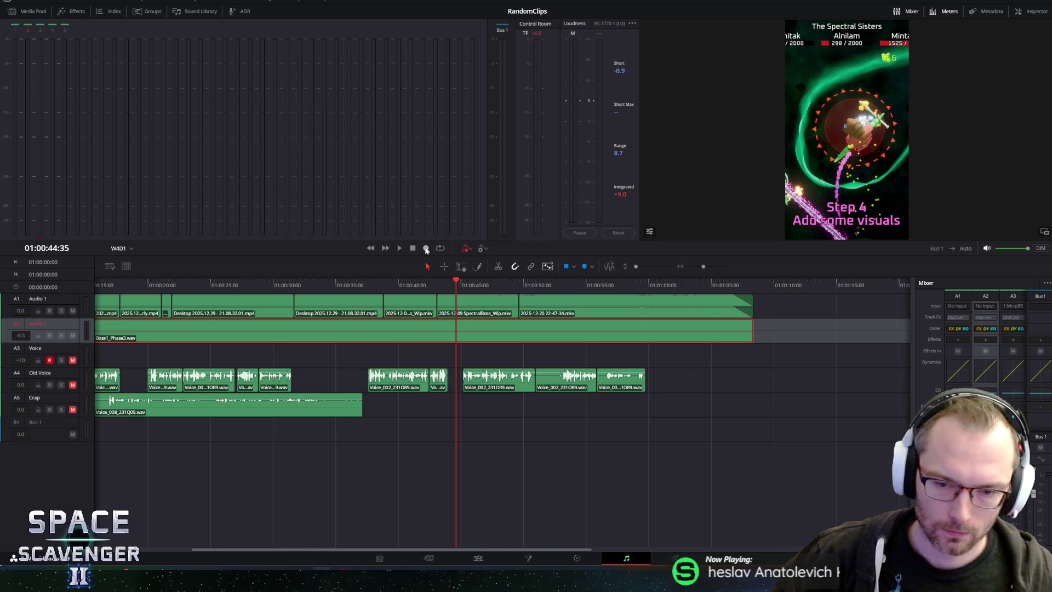
Step: Mute the Old Voice track and replay the trailer from around the 00:45 mark
left_click(598, 285)
key("space")
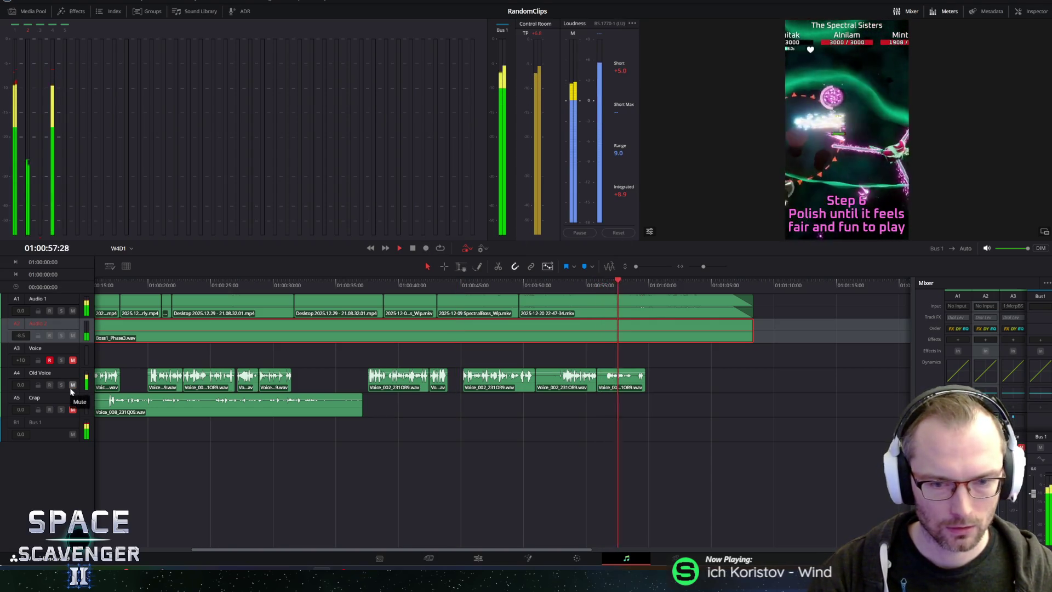
left_click(73, 384)
left_click_drag(469, 296, 457, 298)
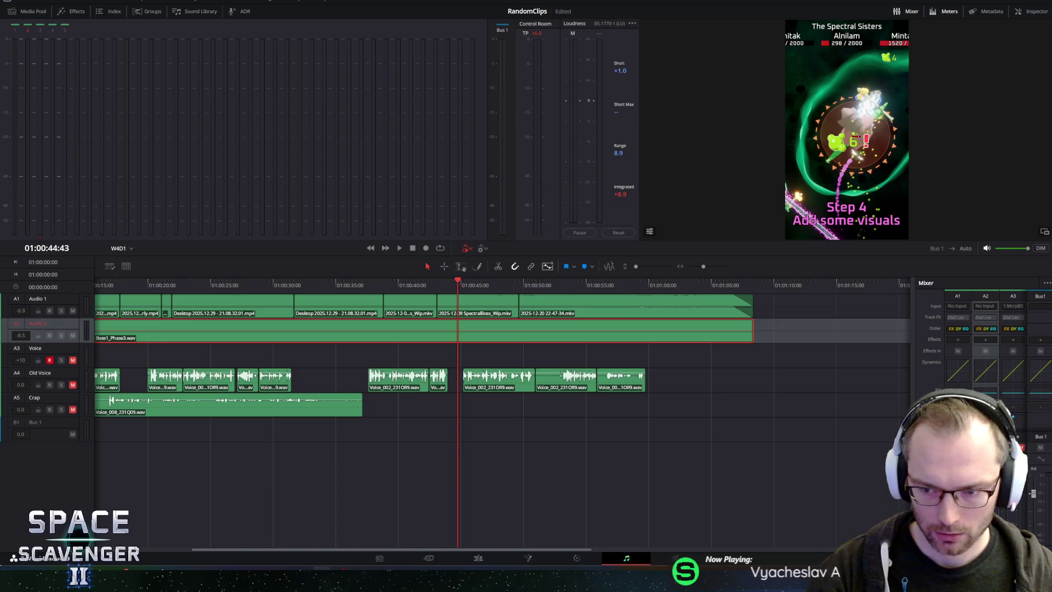
key("space")
Step: Cue the playhead just before 00:44 and start recording onto the Voice track
left_click(449, 283)
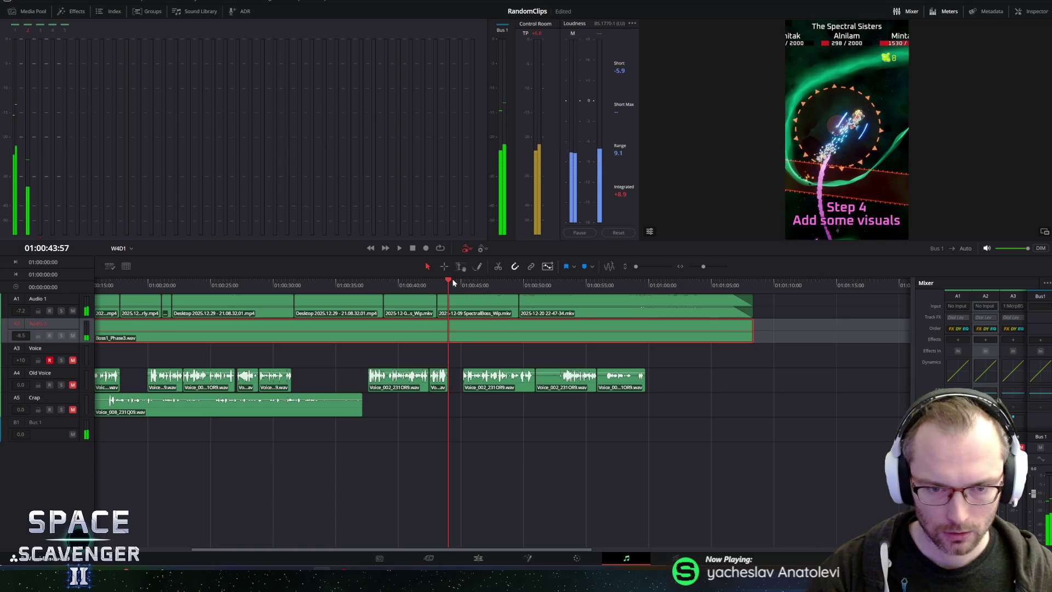
left_click(440, 287)
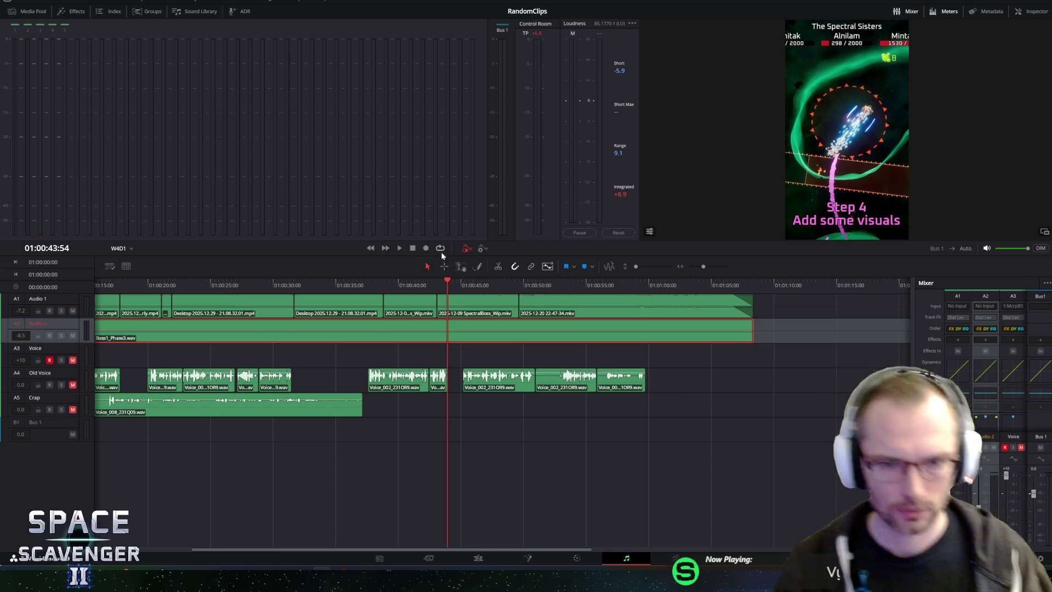
left_click(425, 247)
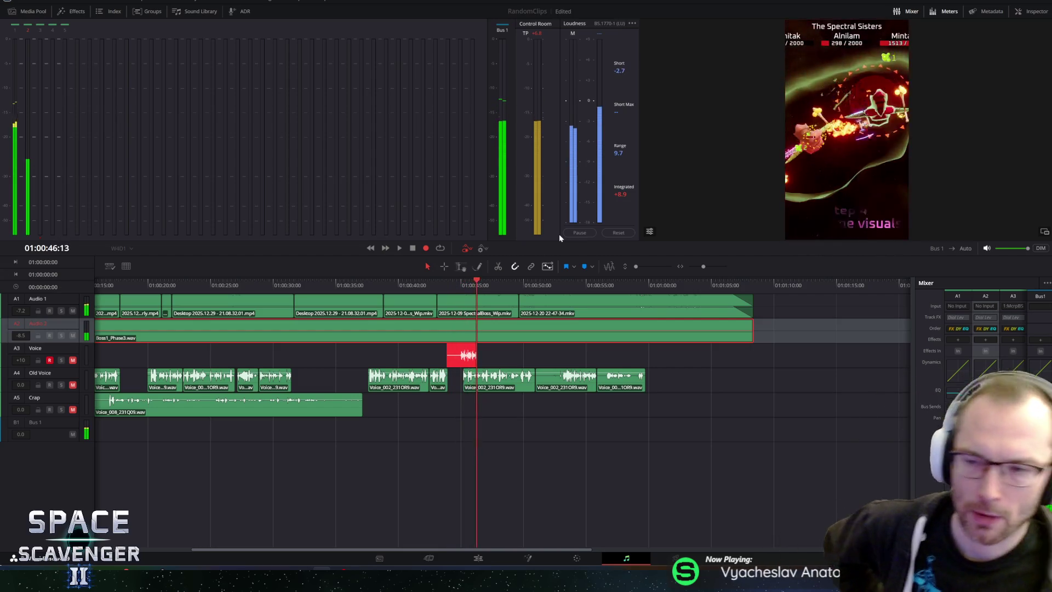
Step: Abandon the false start, re-record the voice take from 01:00:43:57 and stop it as Voice_013
key("space")
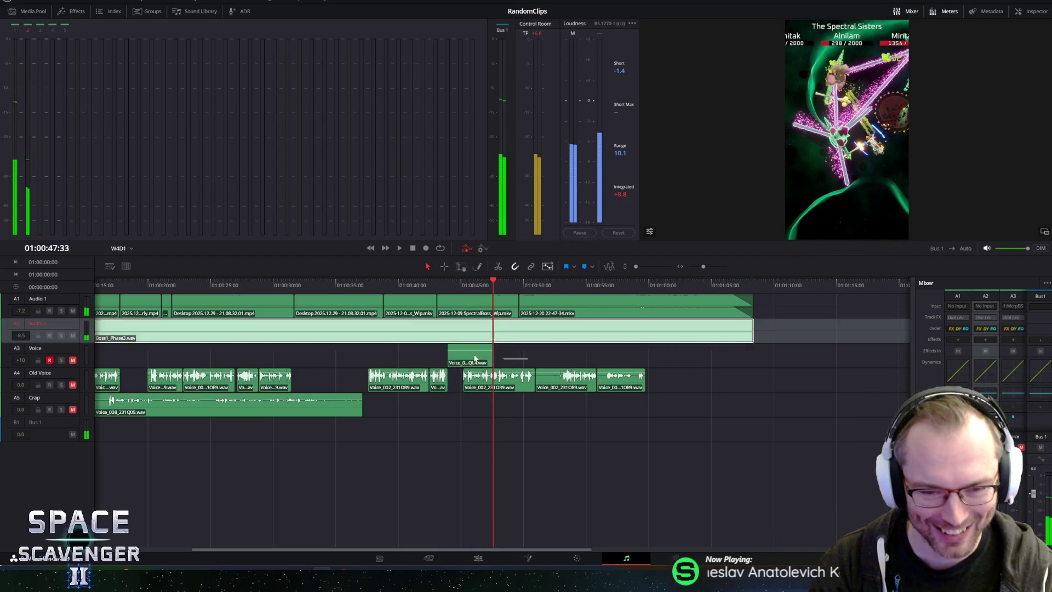
left_click(448, 285)
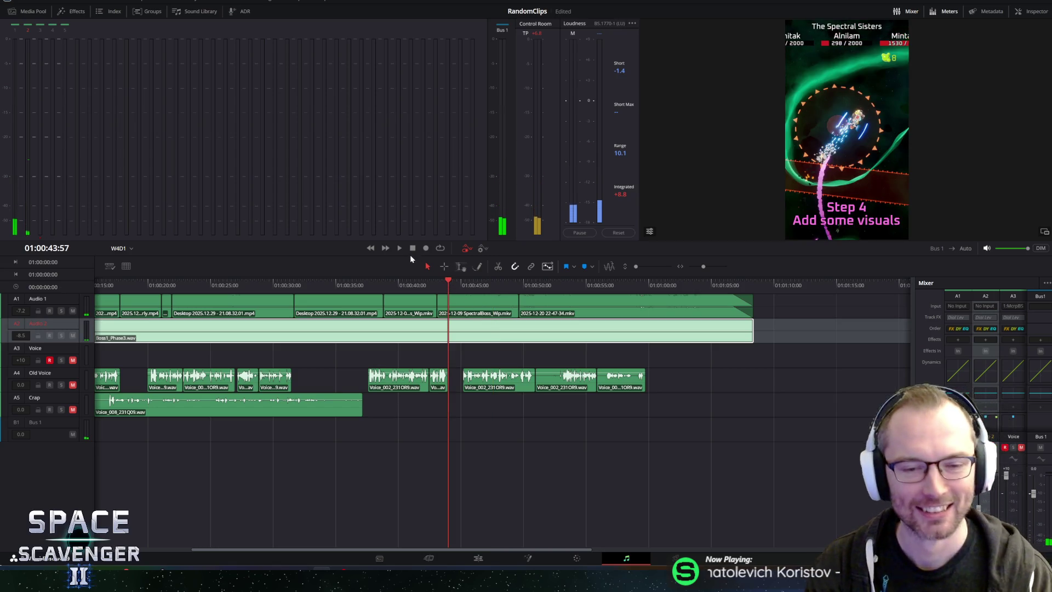
left_click(425, 247)
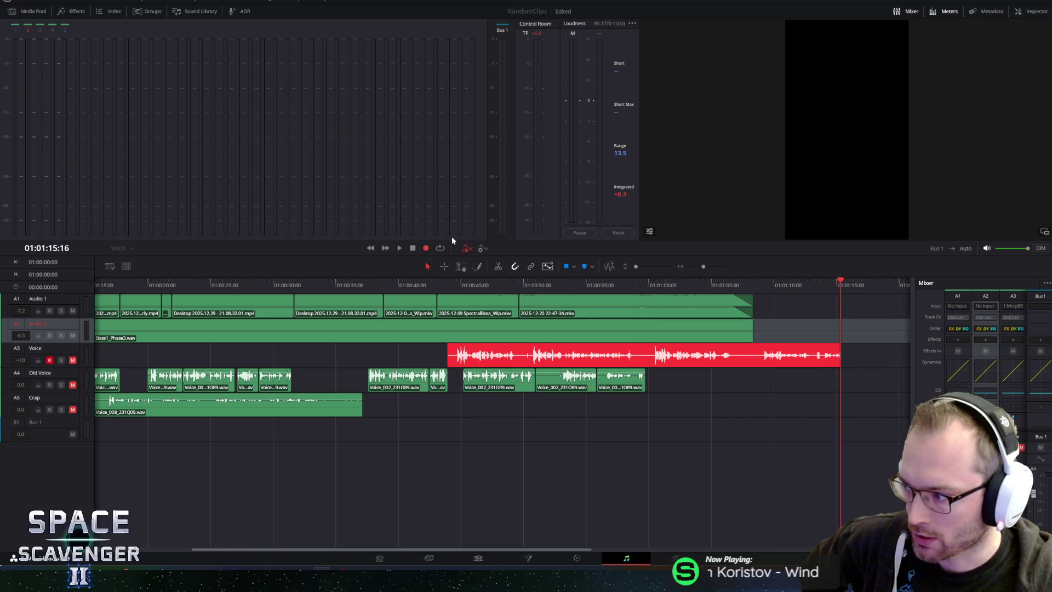
key("space")
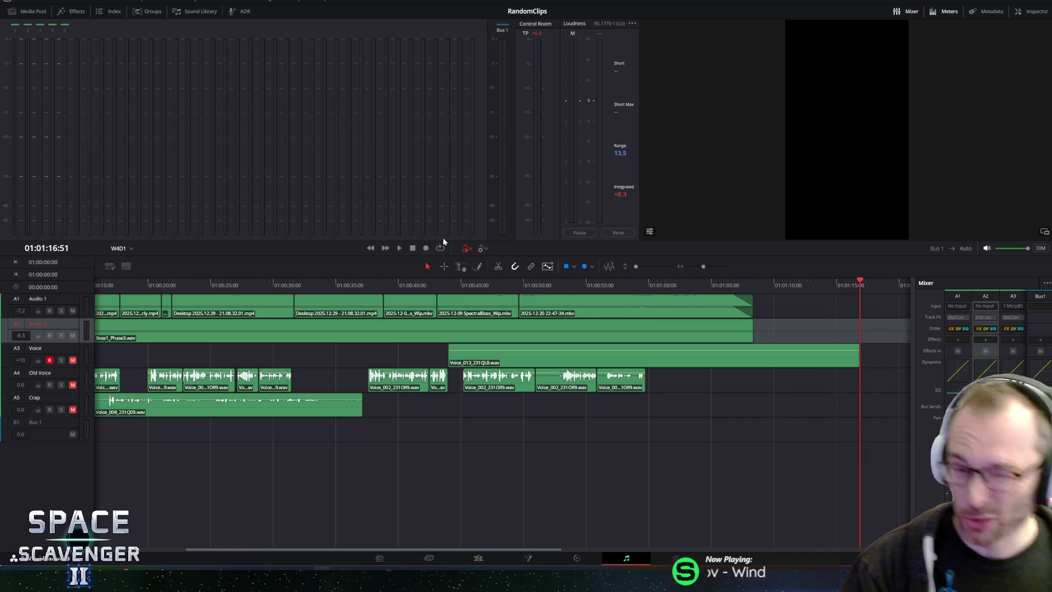
Step: Play back briefly from 00:44, then unmute the Voice track
left_click(448, 282)
key("space")
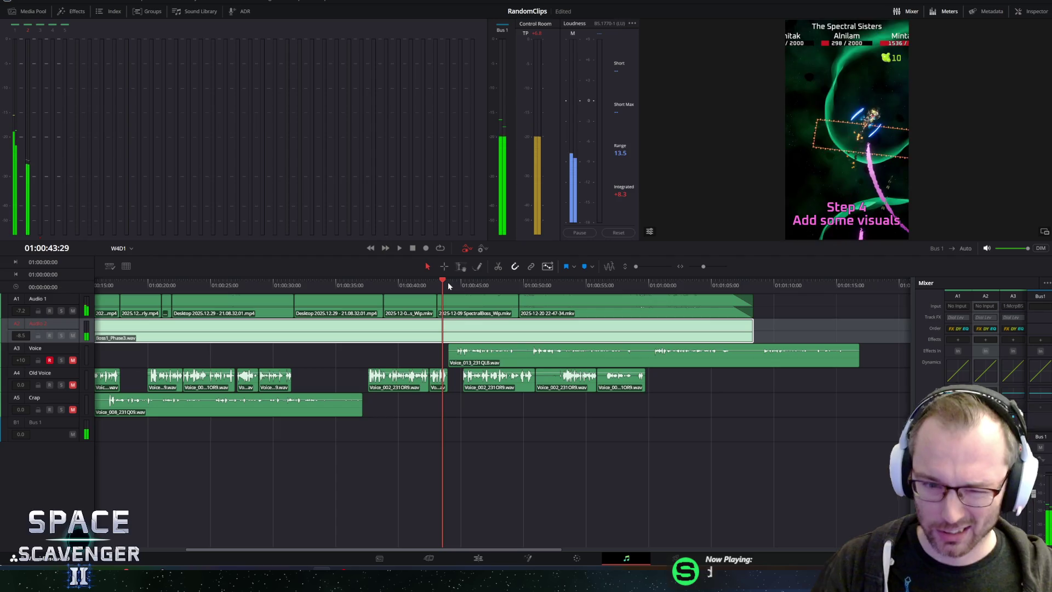
key("space")
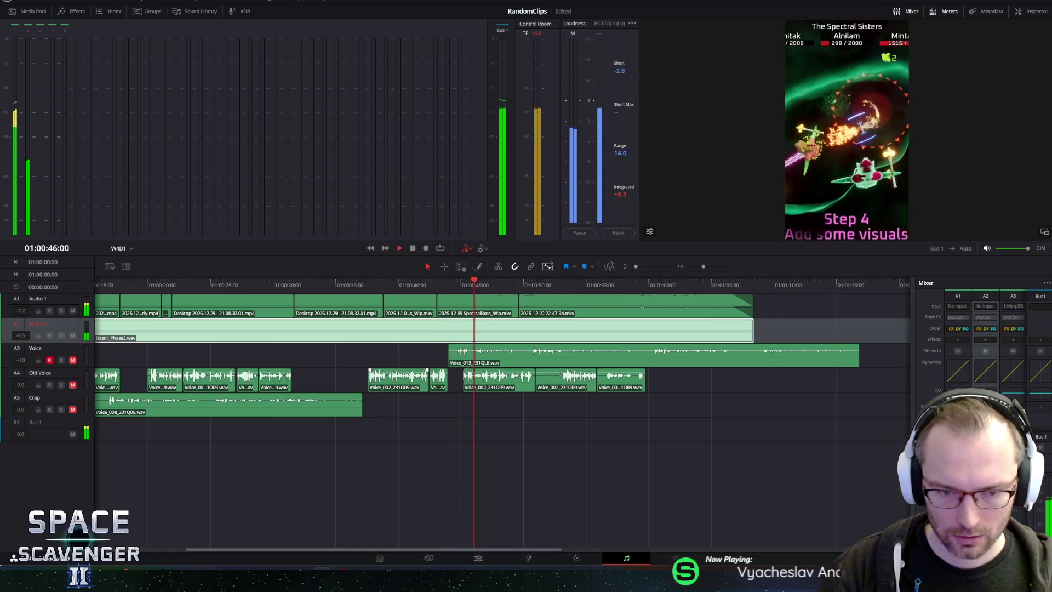
key("space")
left_click(73, 360)
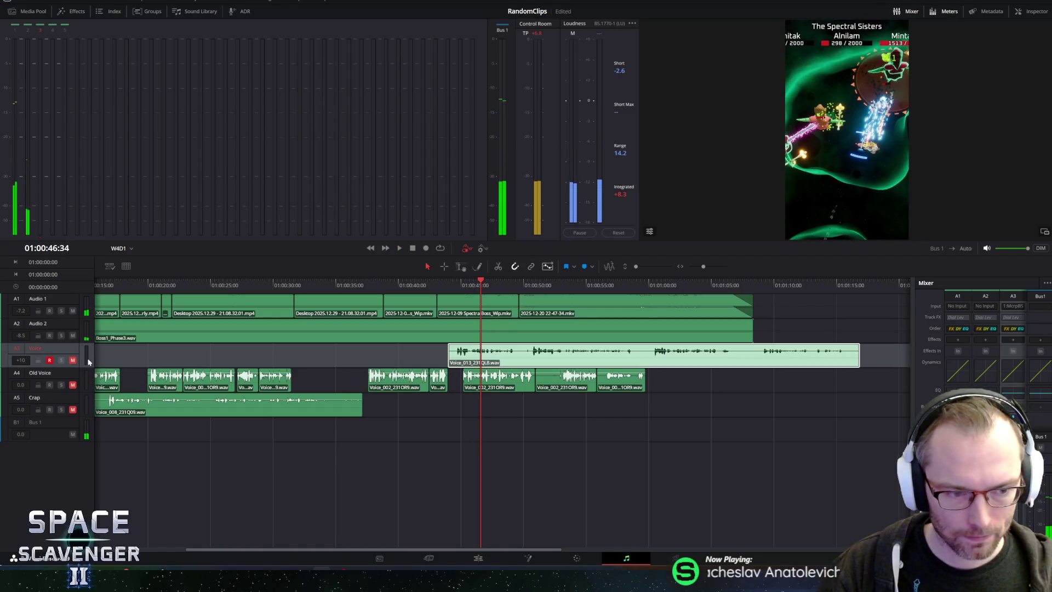
Step: Listen to the new Voice_013 take from about 00:44, replaying its start once
left_click_drag(436, 288, 452, 288)
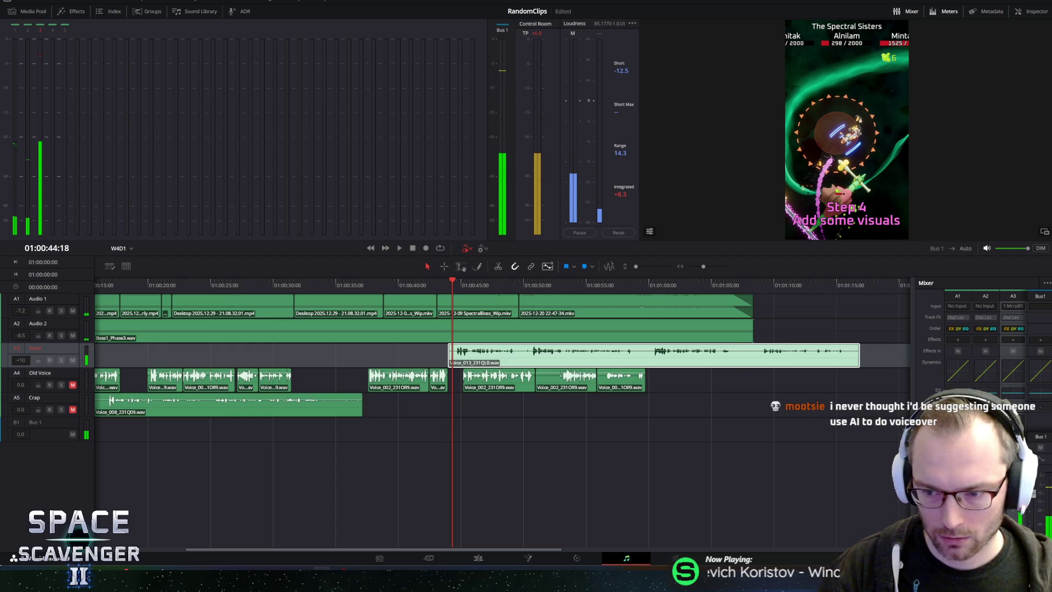
key("space")
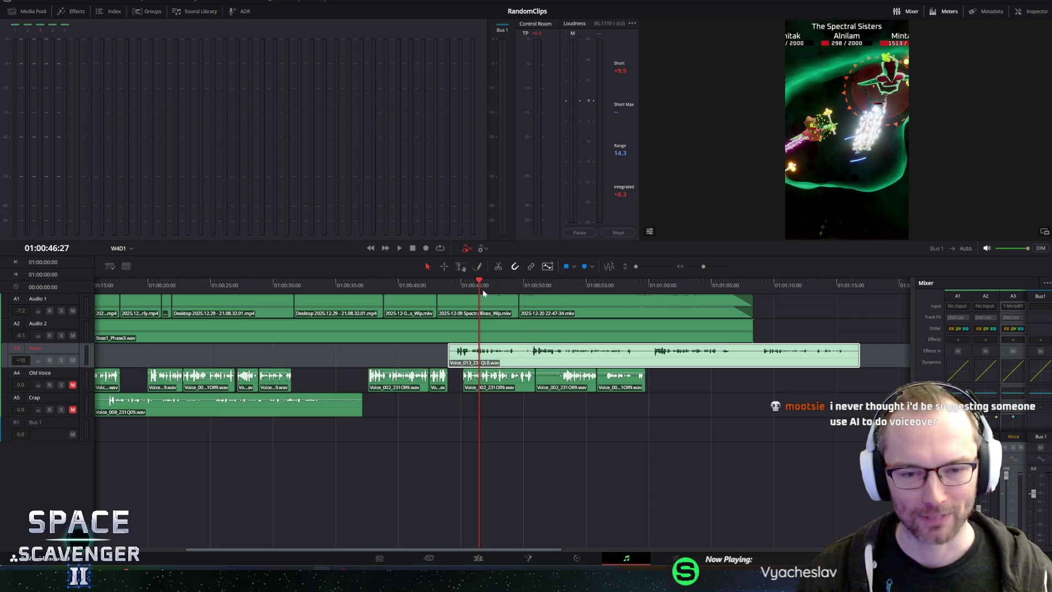
left_click(444, 286)
key("space")
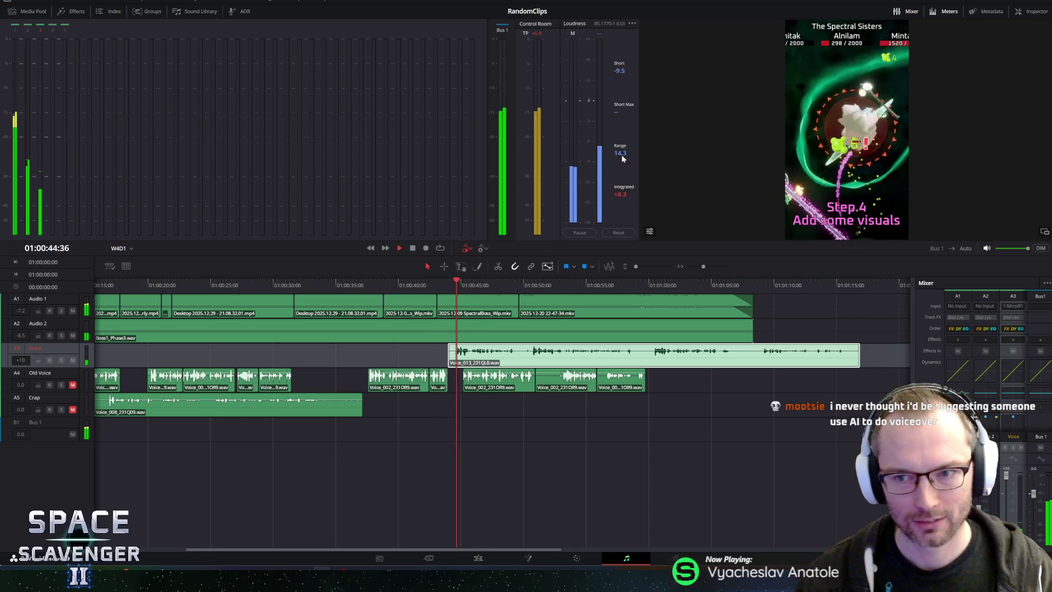
key("space")
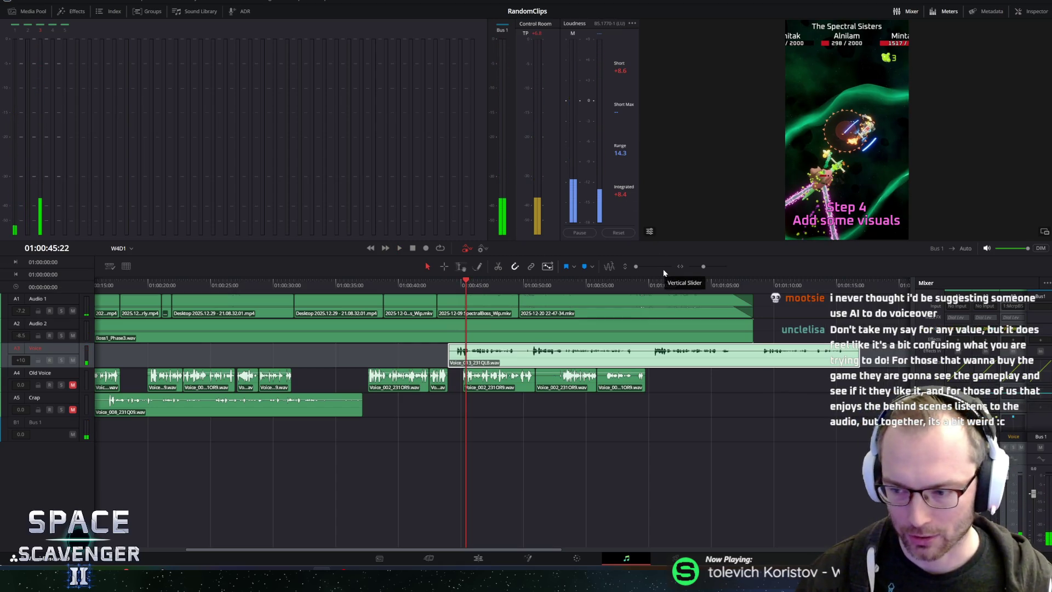
key("space")
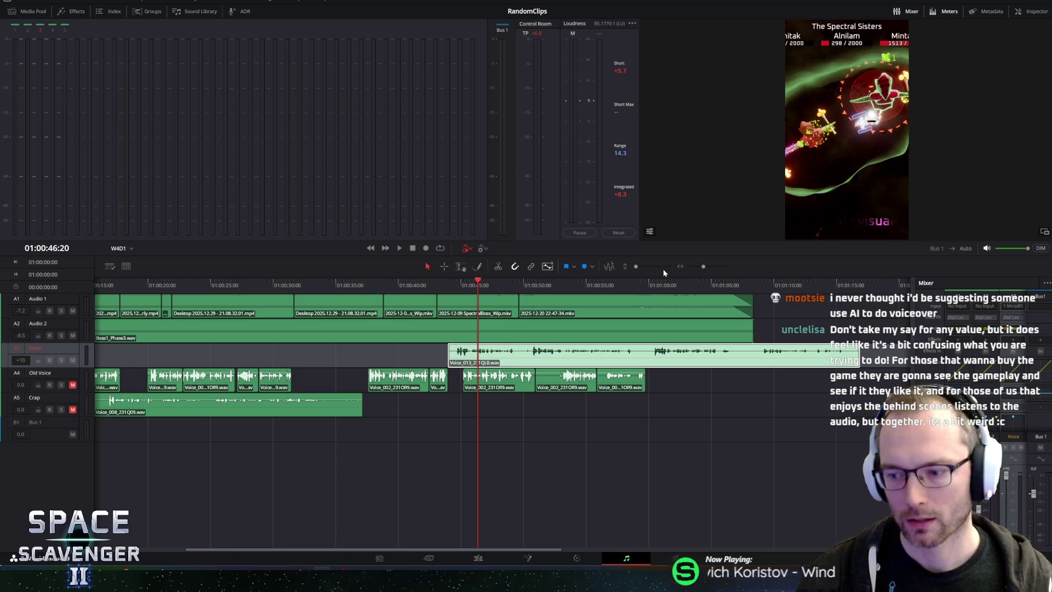
key("space")
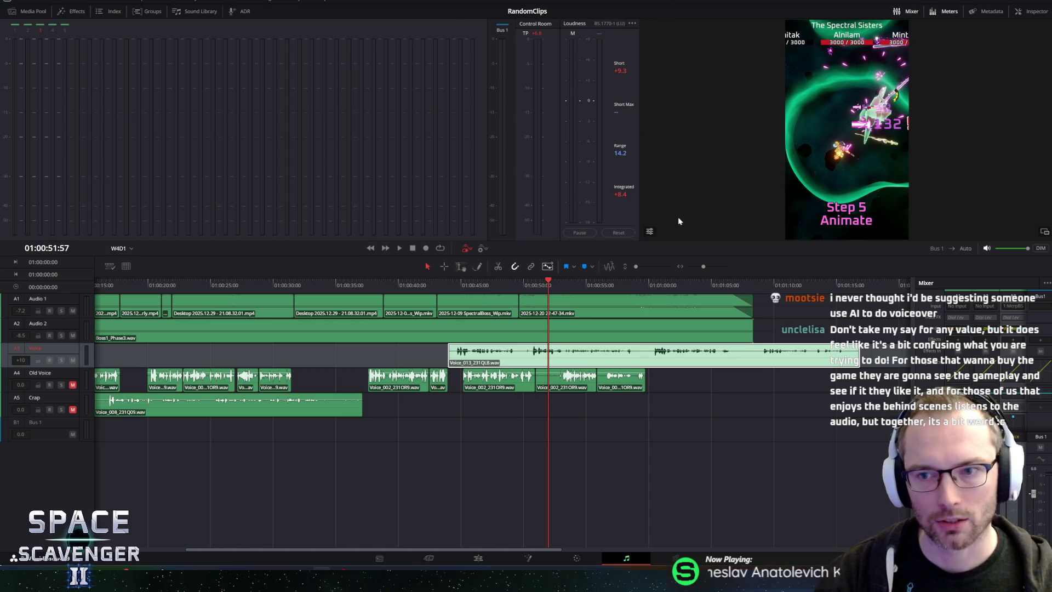
key("space")
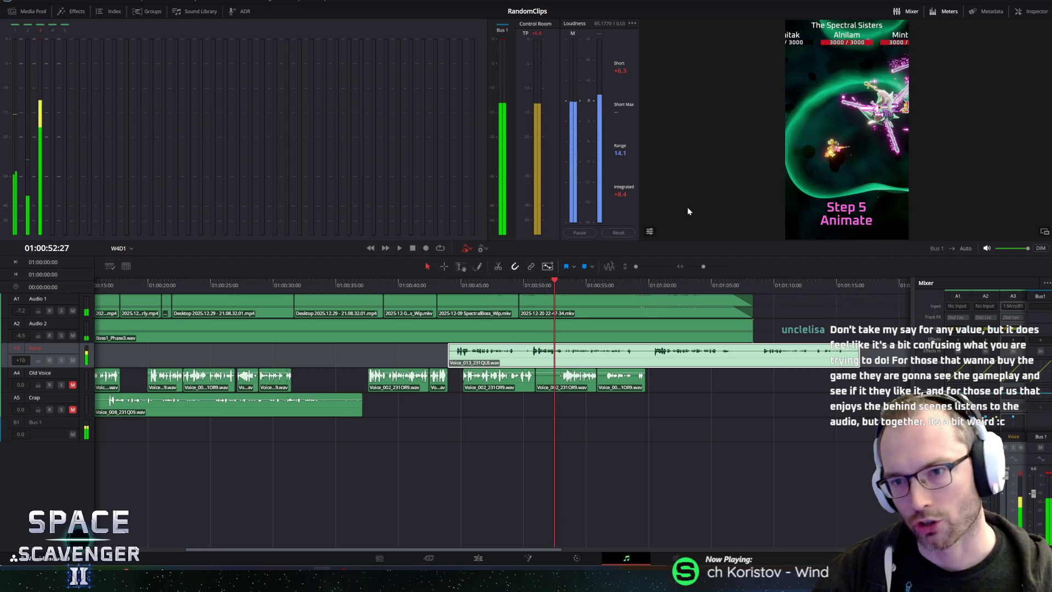
key("space")
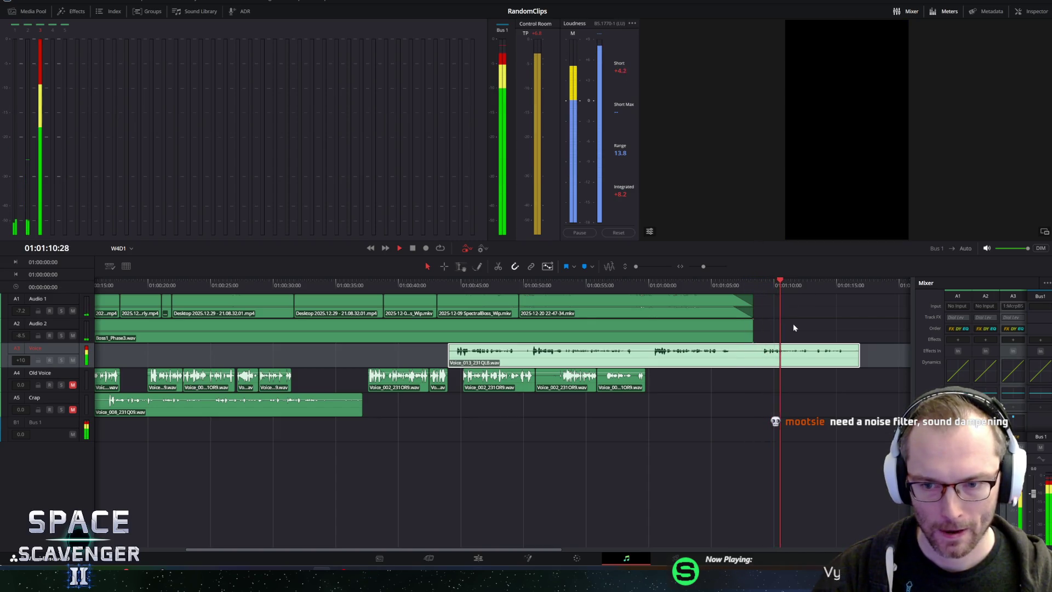
key("space")
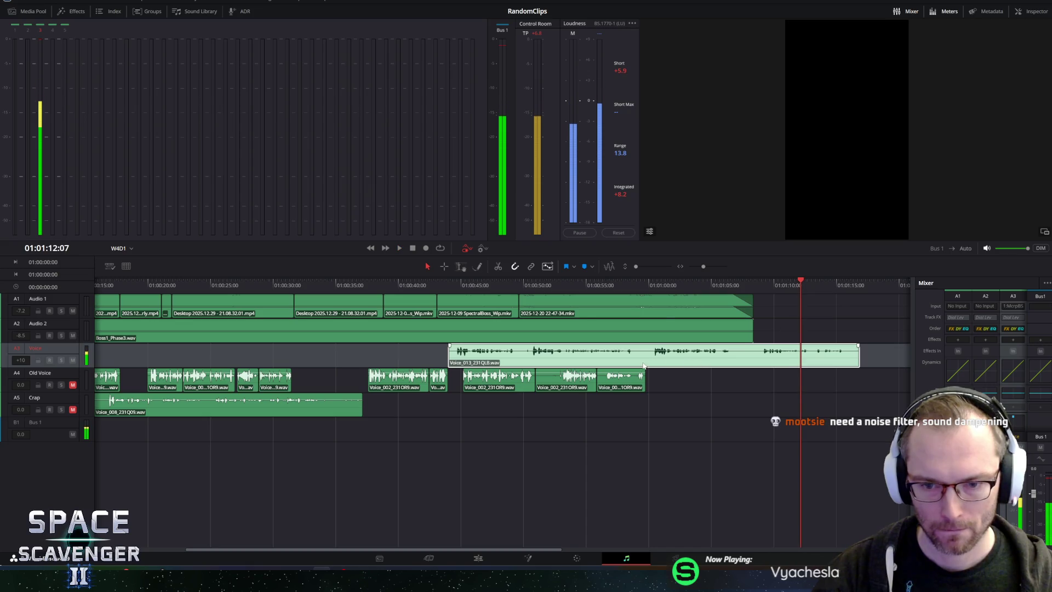
key("space")
left_click(646, 288)
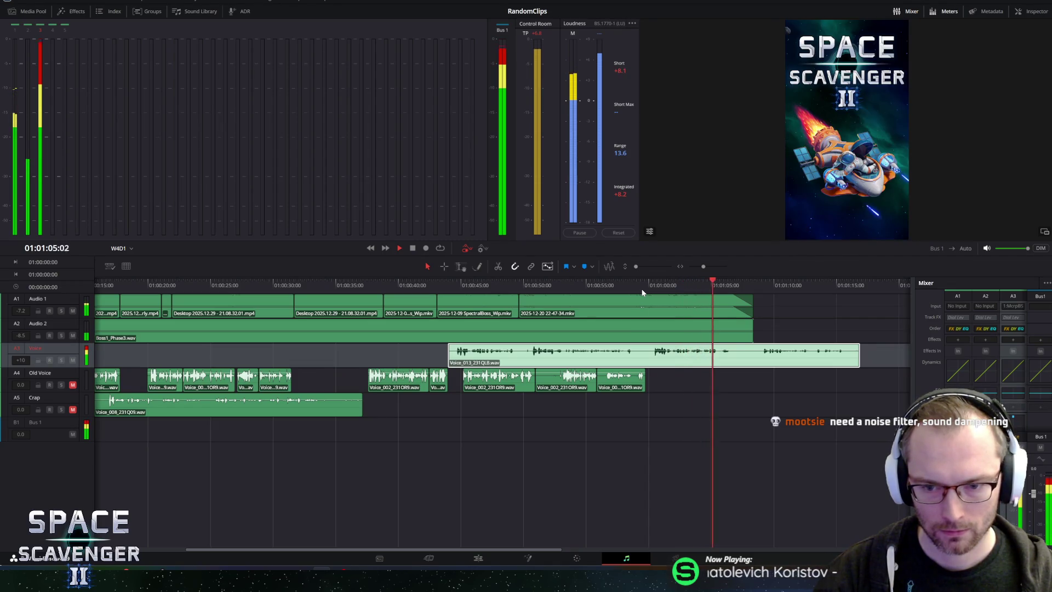
key("space")
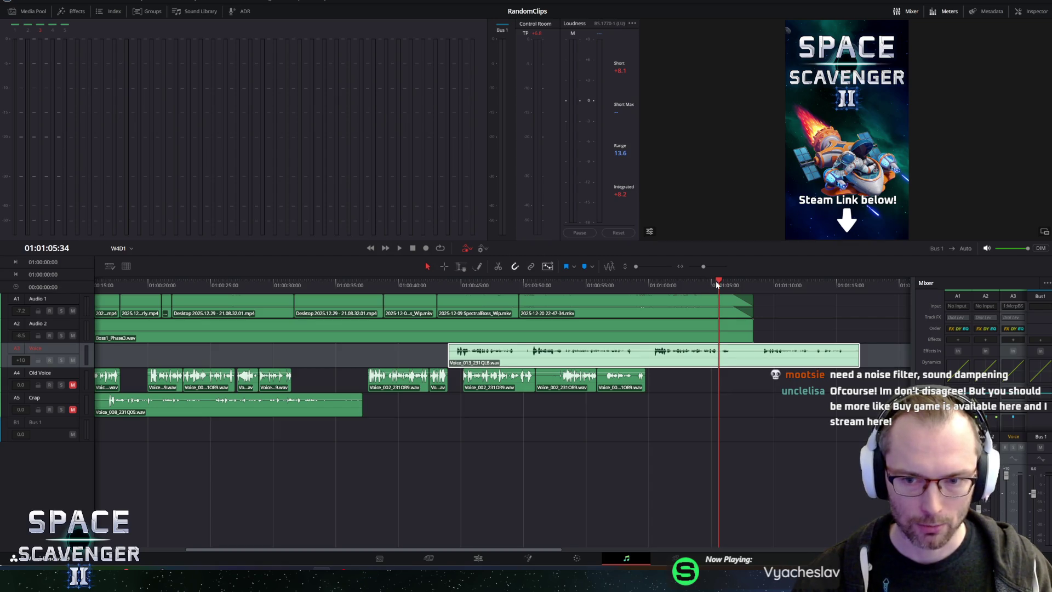
key("space")
left_click(697, 284)
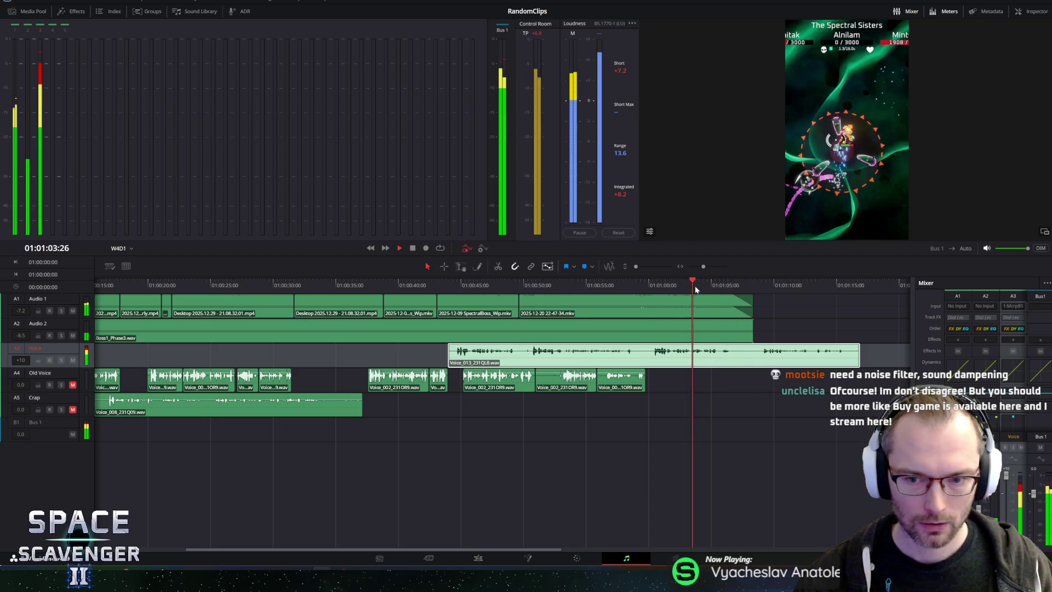
left_click(650, 286)
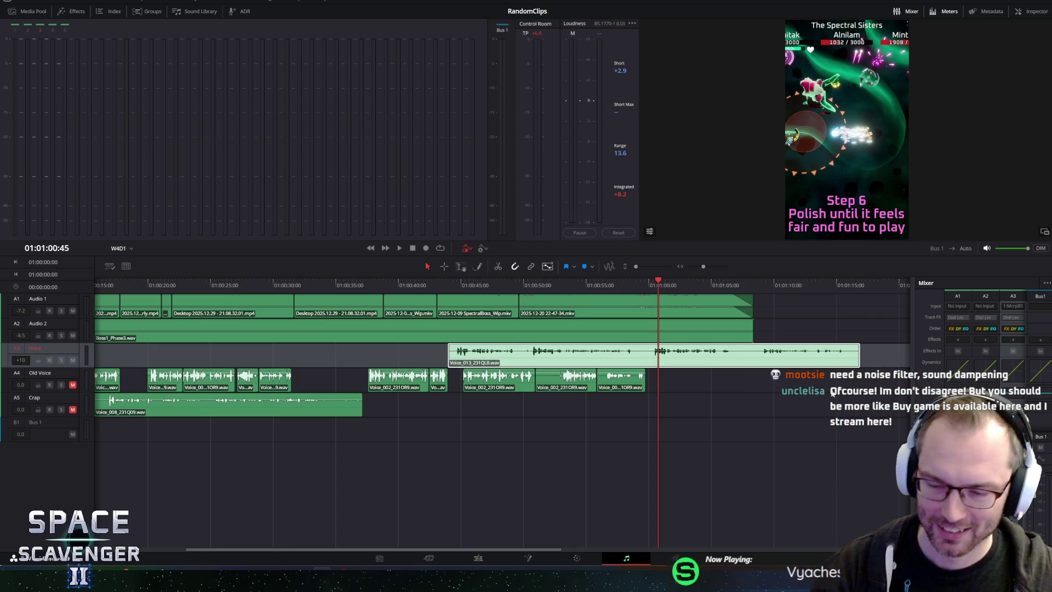
left_click(824, 360)
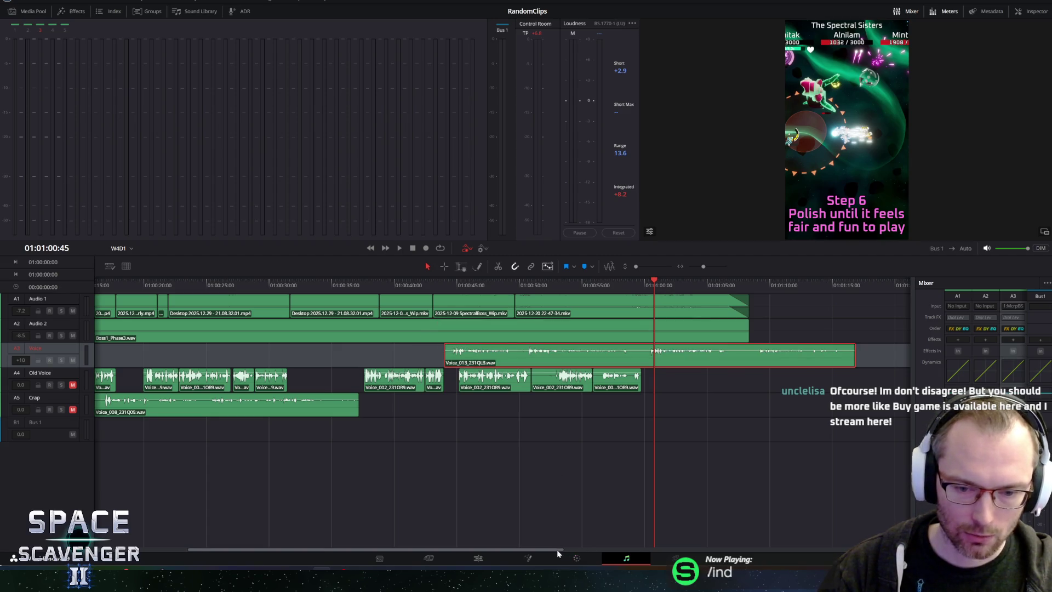
left_click_drag(557, 552, 380, 542)
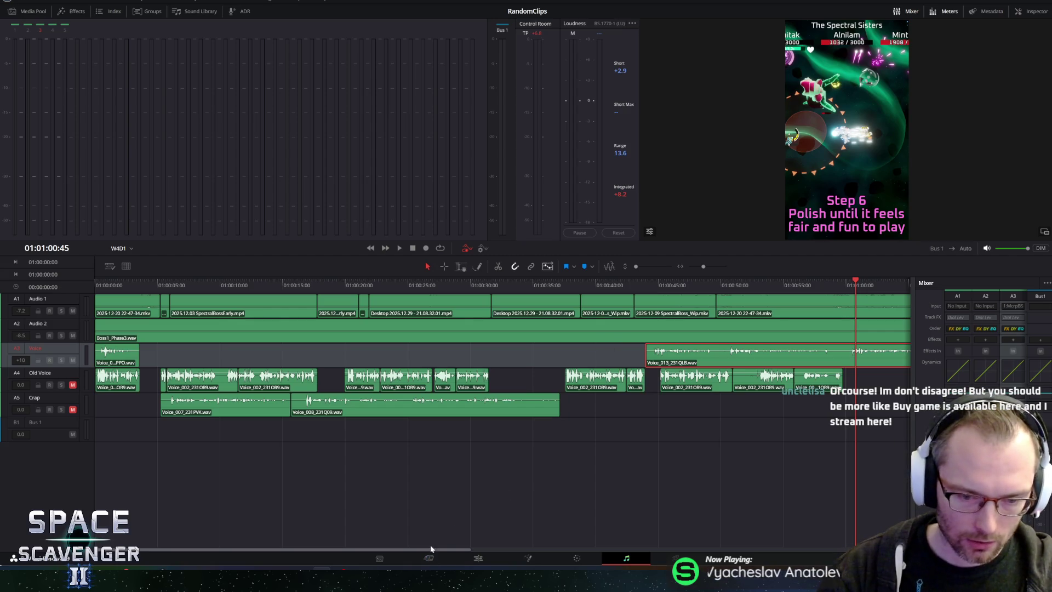
left_click_drag(418, 550, 558, 540)
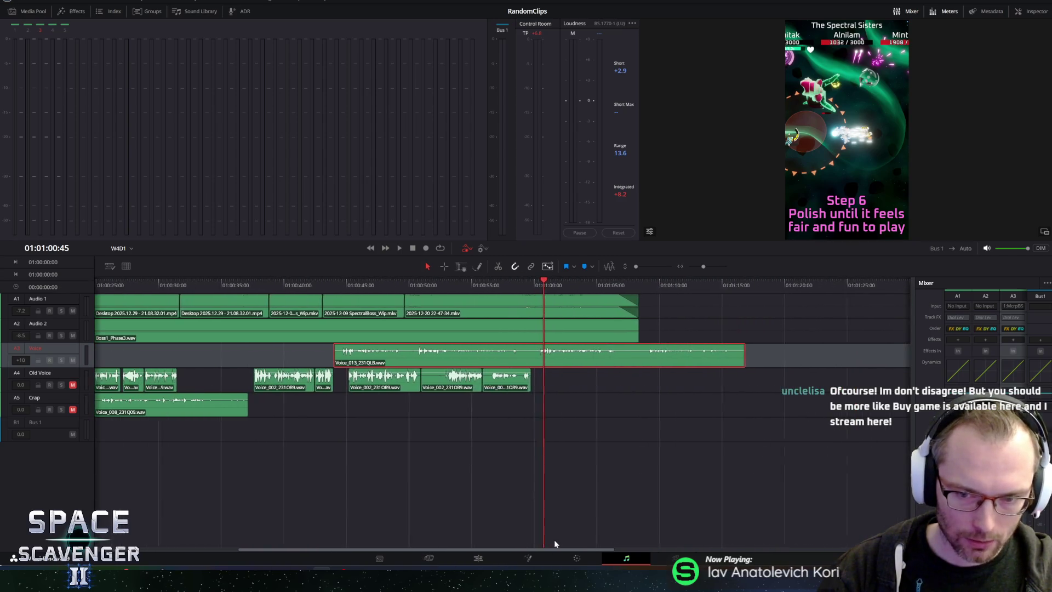
key("space")
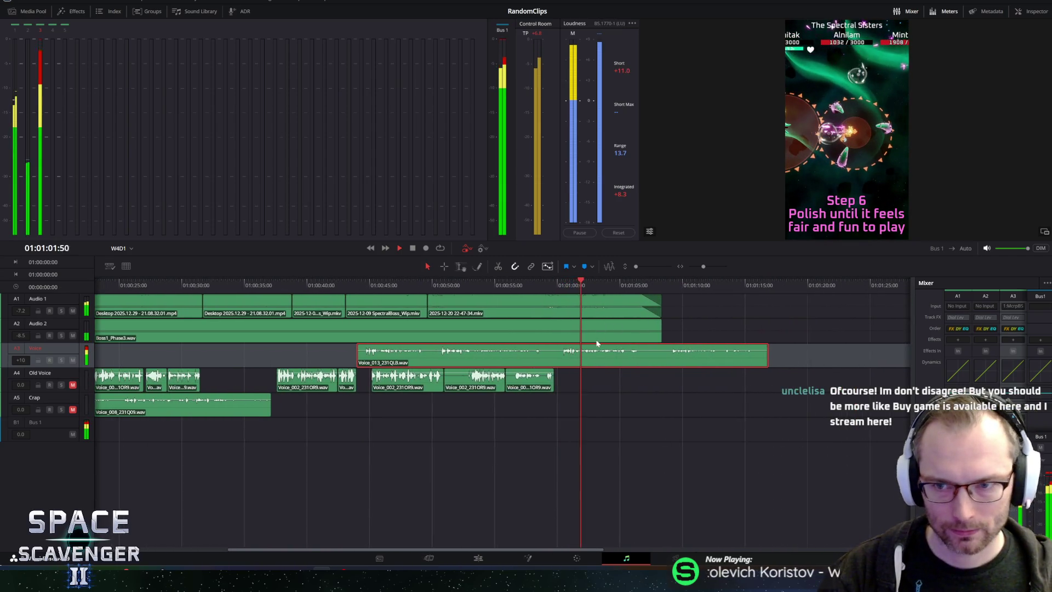
key("space")
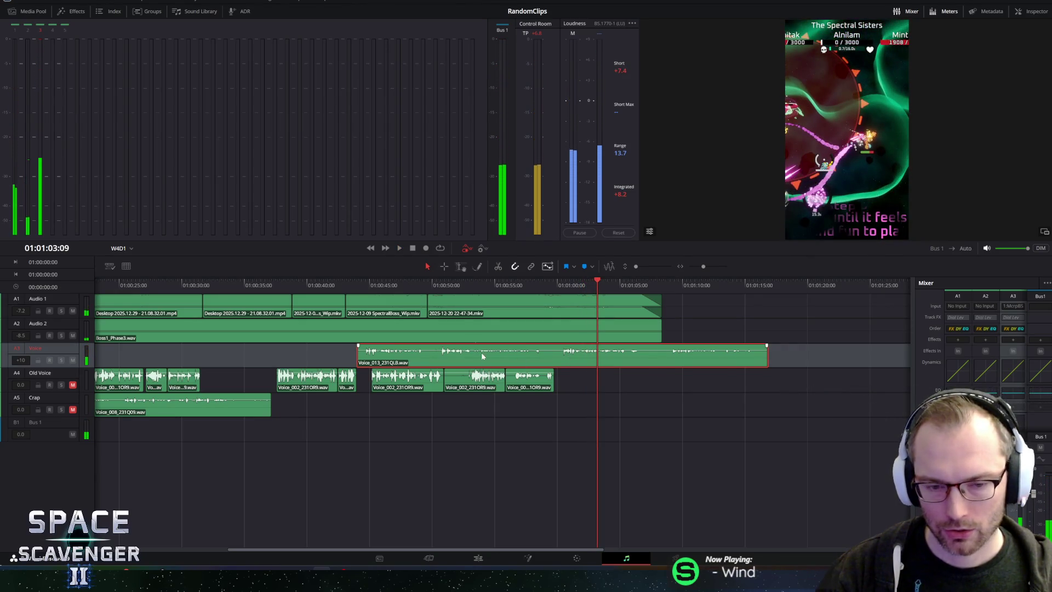
left_click(356, 283)
key("space")
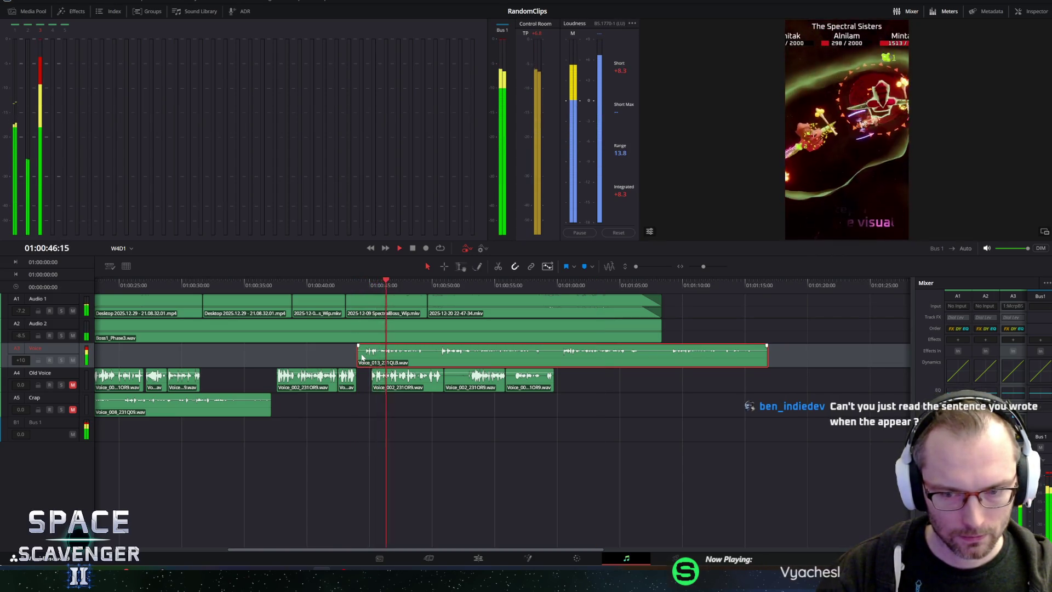
key("space")
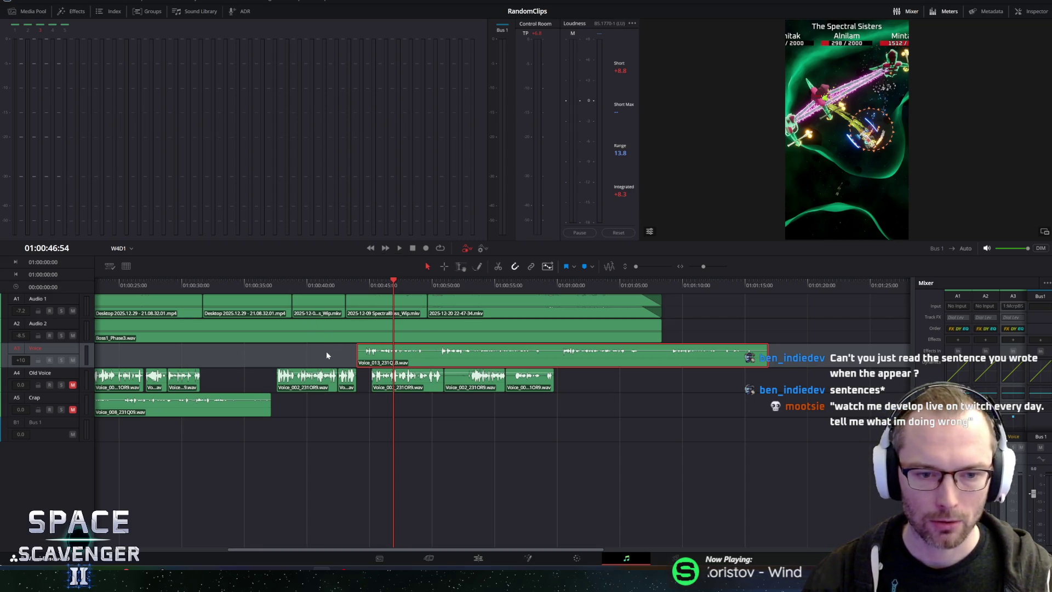
left_click_drag(380, 283, 27, 286)
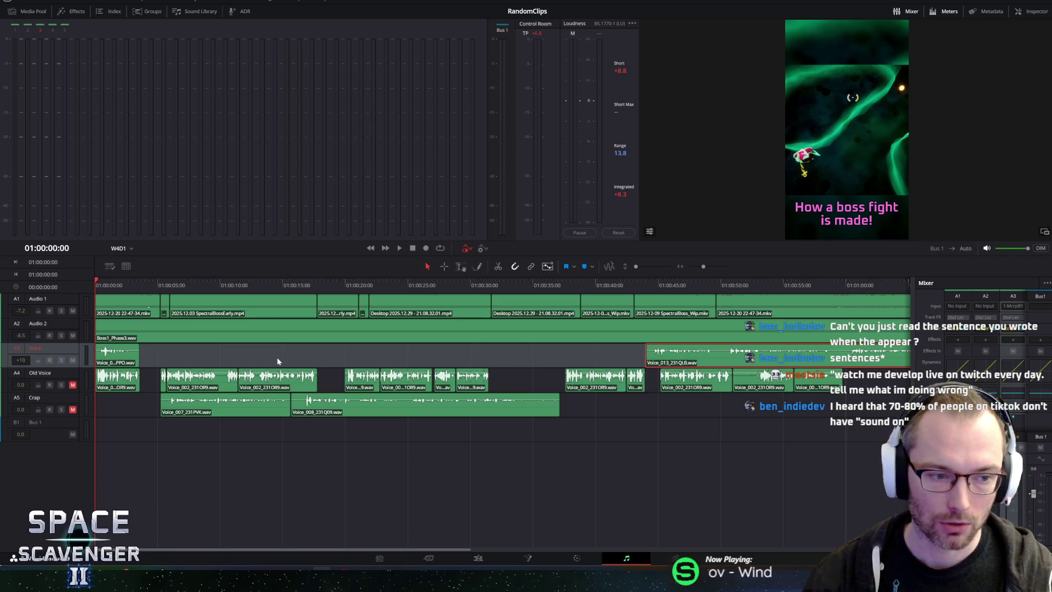
left_click(130, 355)
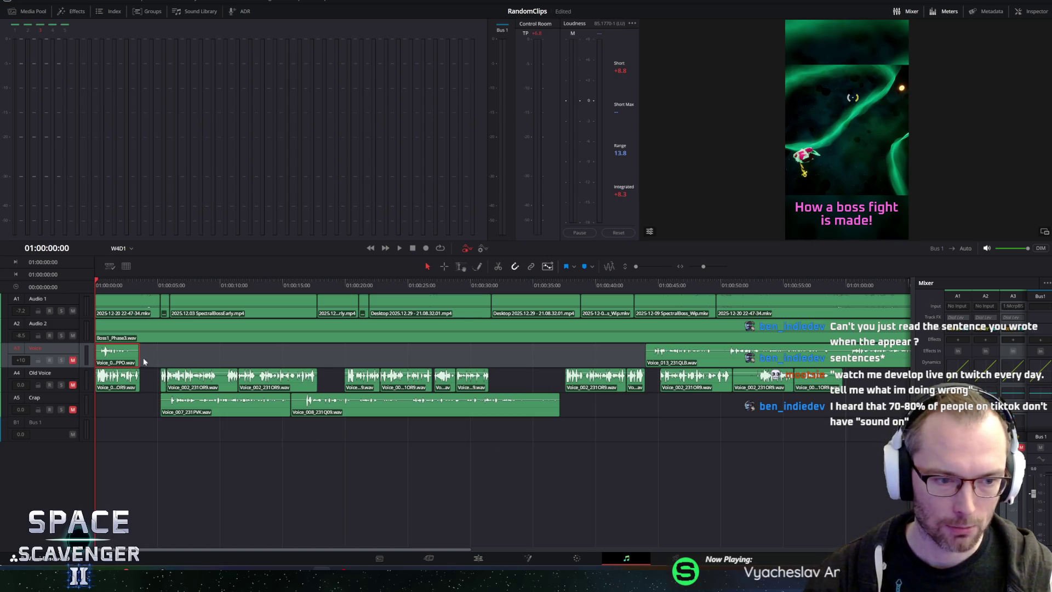
Step: Turn the short opening take's level fully down, move Voice_013 onto the Crap track and preview the start
left_click_drag(132, 358, 132, 405)
left_click_drag(656, 362, 646, 410)
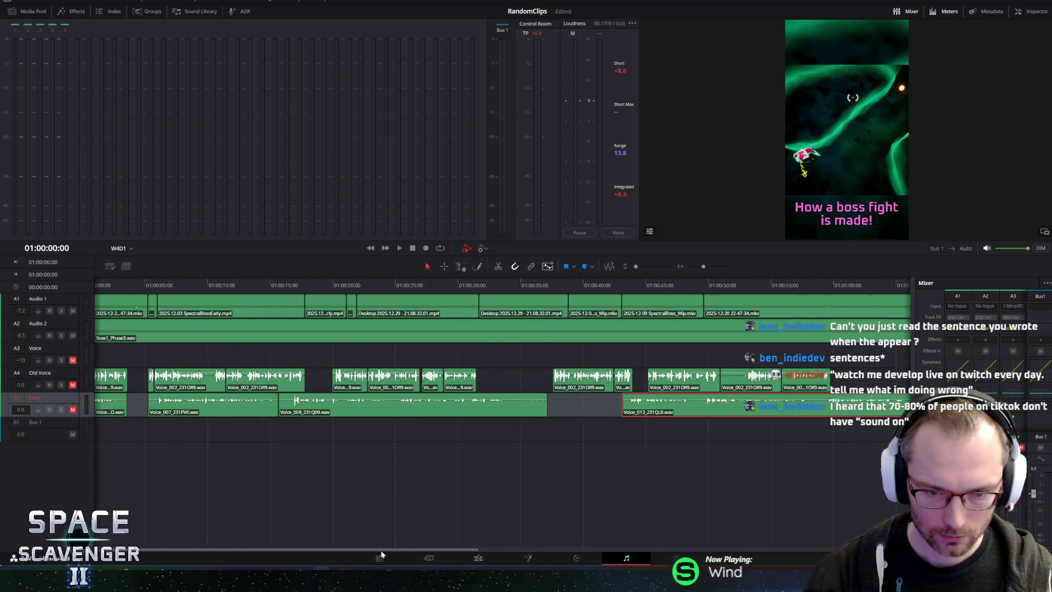
key("space")
key("space")
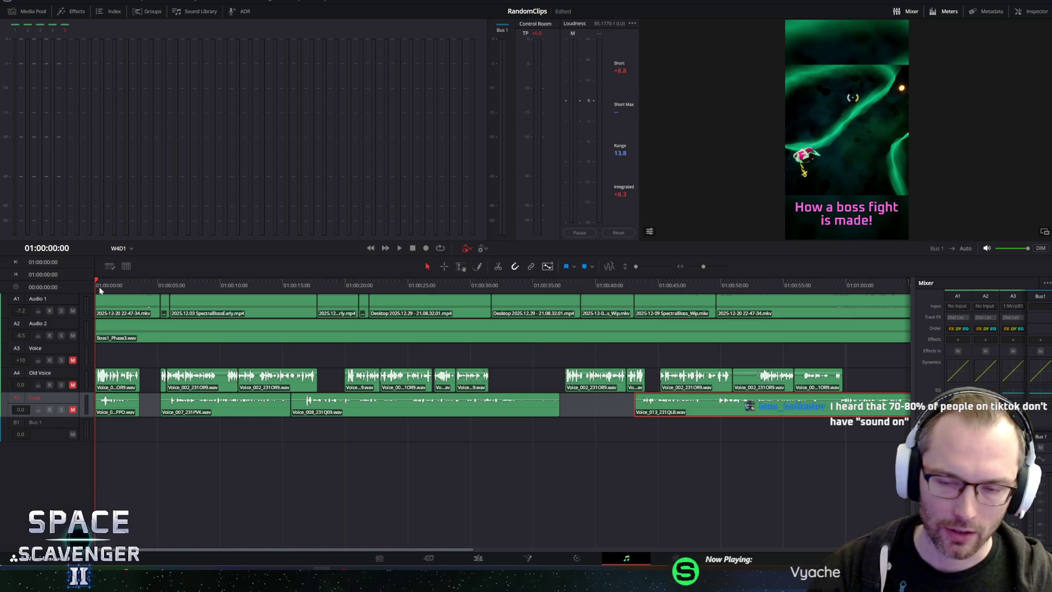
key("space")
key("space")
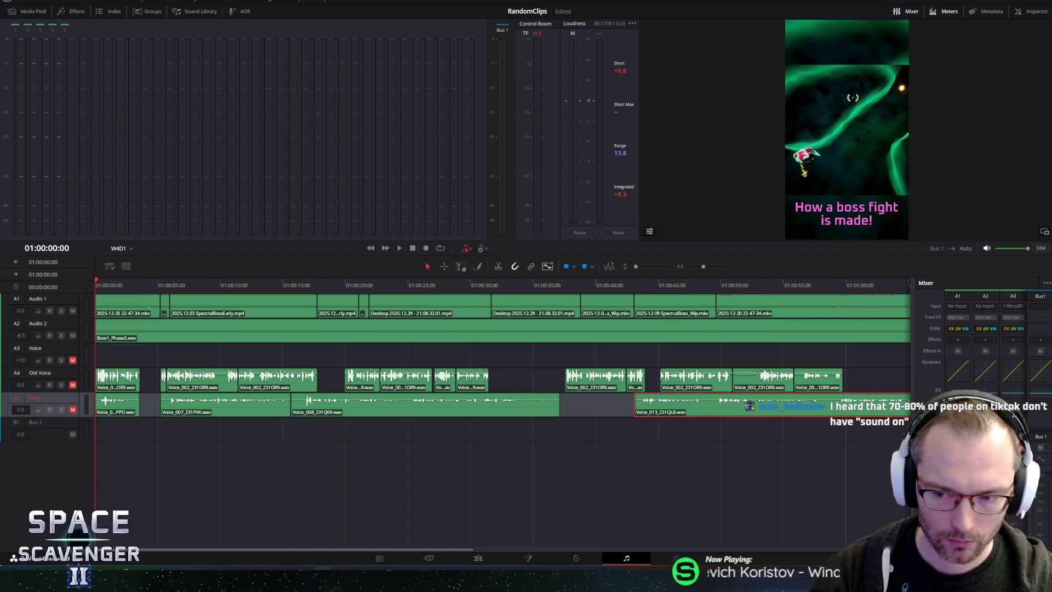
key("Up")
key("Up")
key("Up")
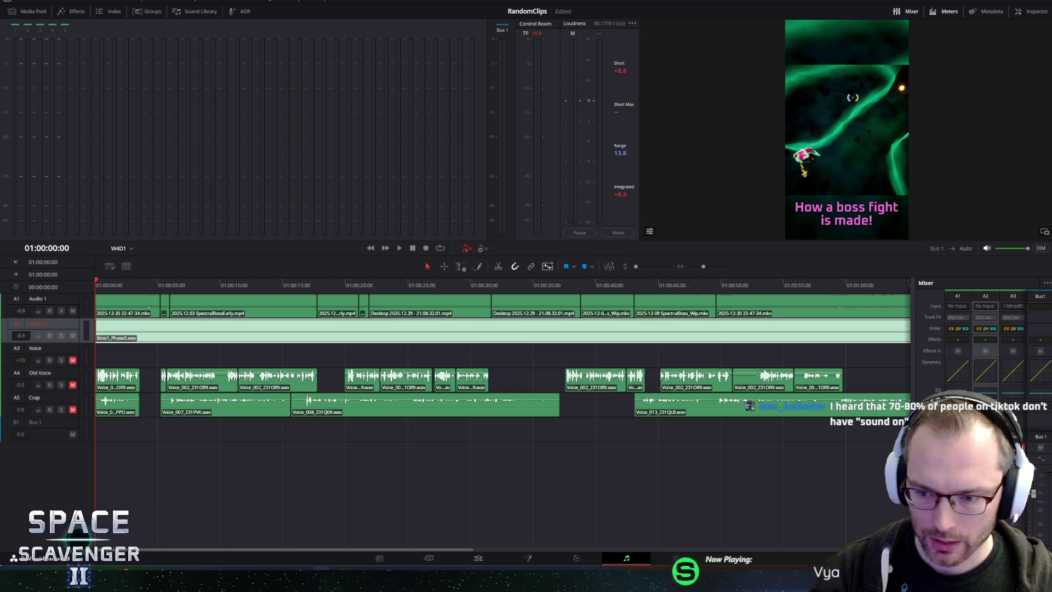
left_click(477, 557)
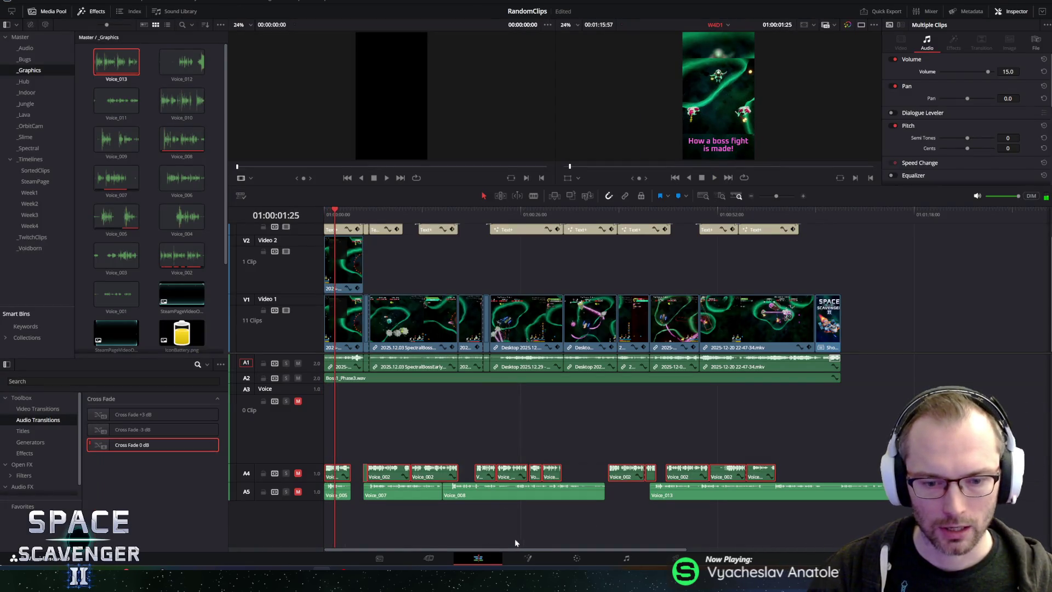
Step: Return to Fairlight, enlarge the preview area above the timeline, then switch to the Edit page
left_click(625, 558)
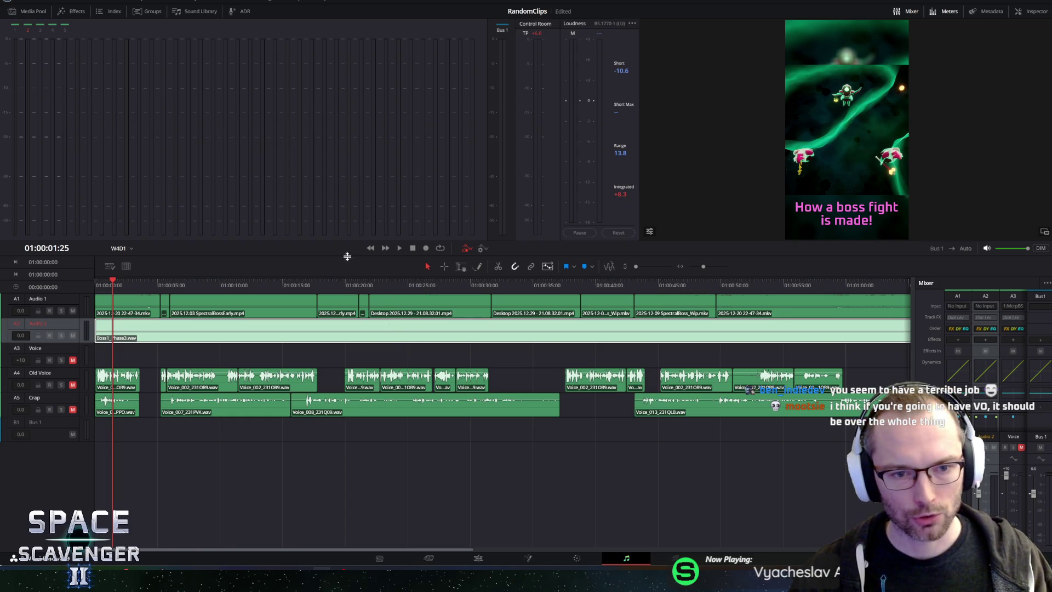
left_click_drag(347, 256, 350, 323)
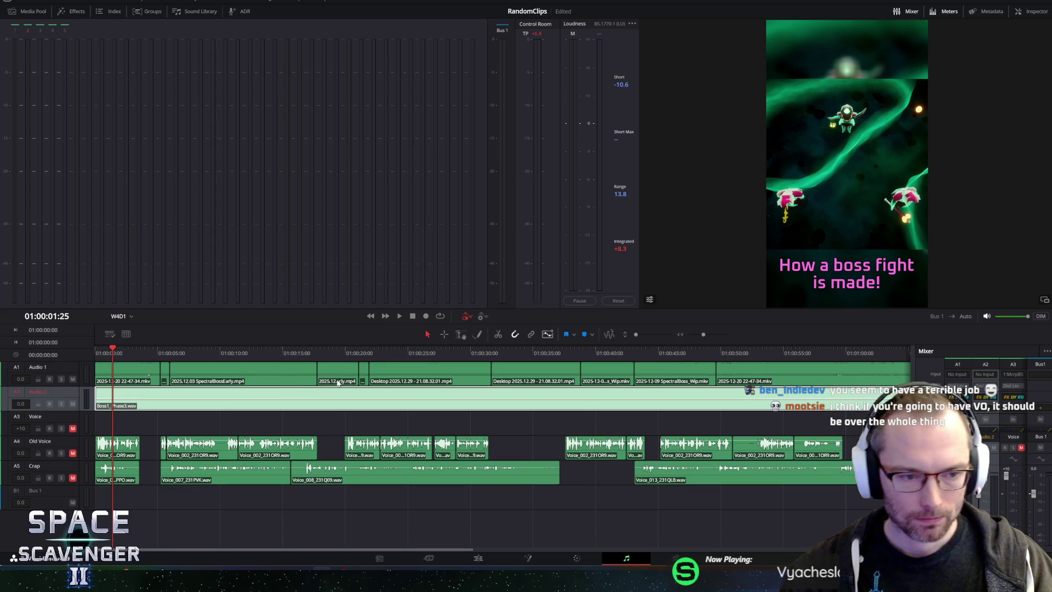
left_click(477, 558)
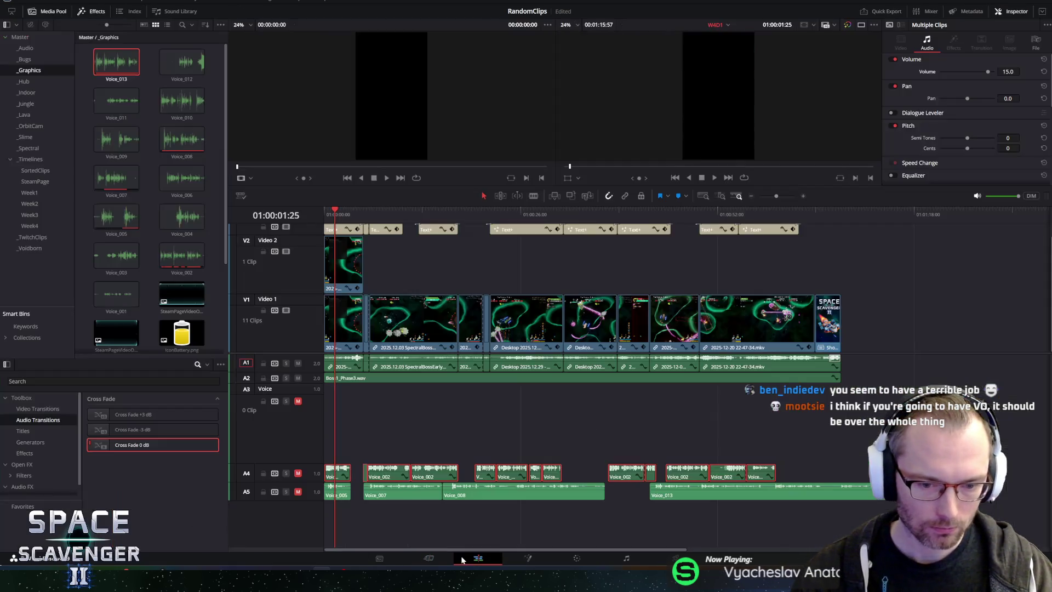
Step: Play the trailer from the timeline start with the viewers above the timeline enlarged
left_click(320, 213)
key("space")
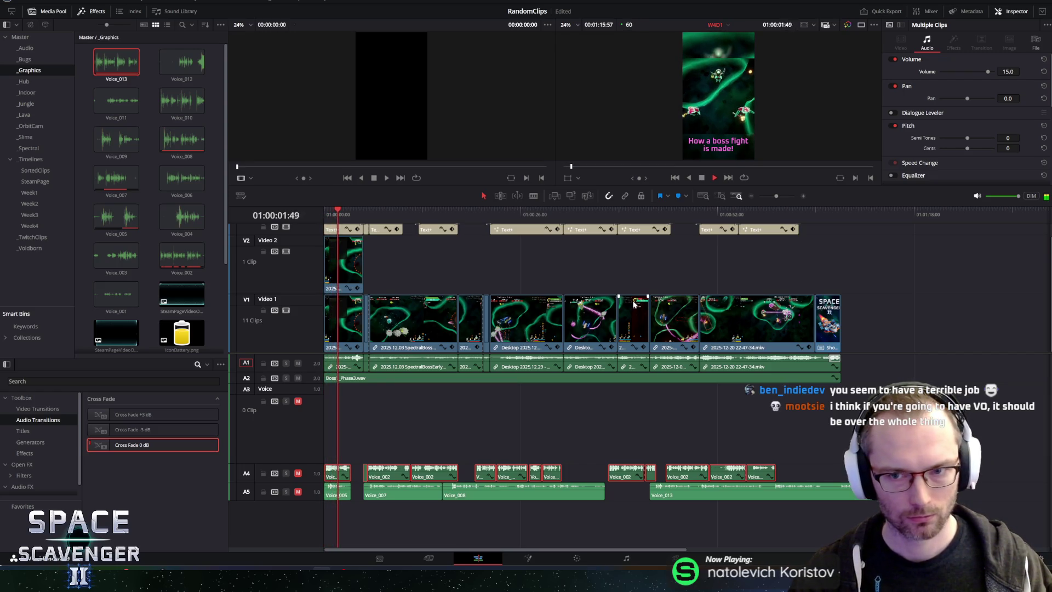
mouse_move(551, 188)
left_mouse_down()
mouse_move(551, 366)
mouse_move(559, 335)
left_mouse_up()
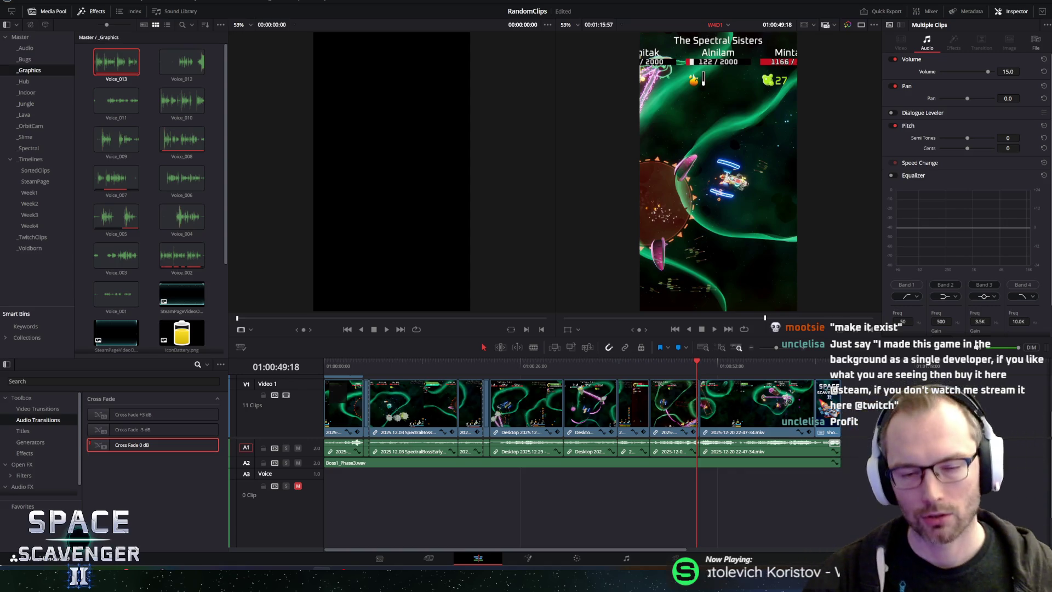
scroll(355, 430, "up", 3)
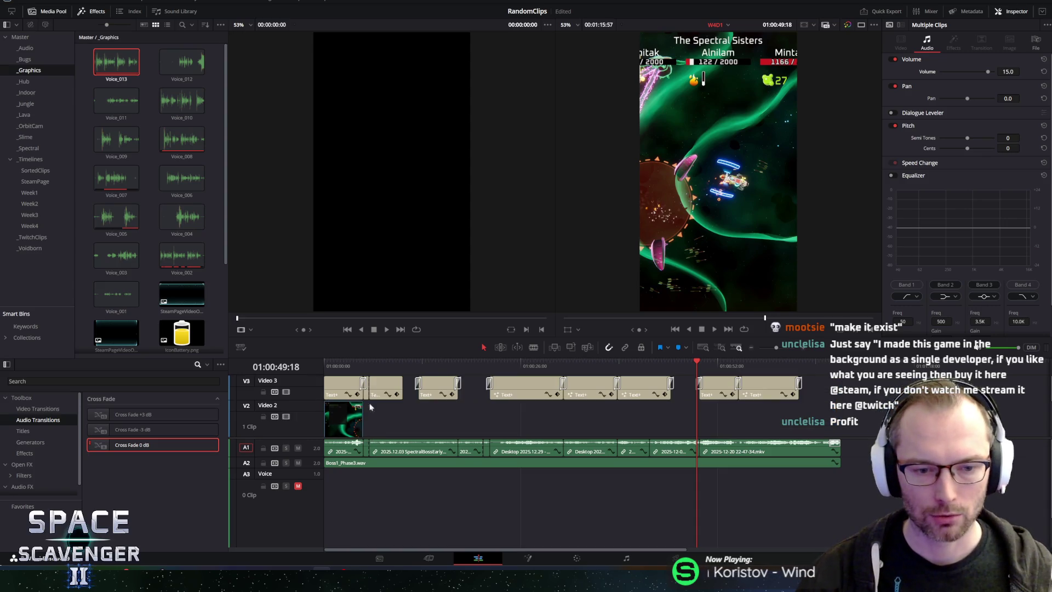
mouse_move(367, 365)
left_mouse_down()
mouse_move(296, 365)
mouse_move(301, 358)
left_mouse_up()
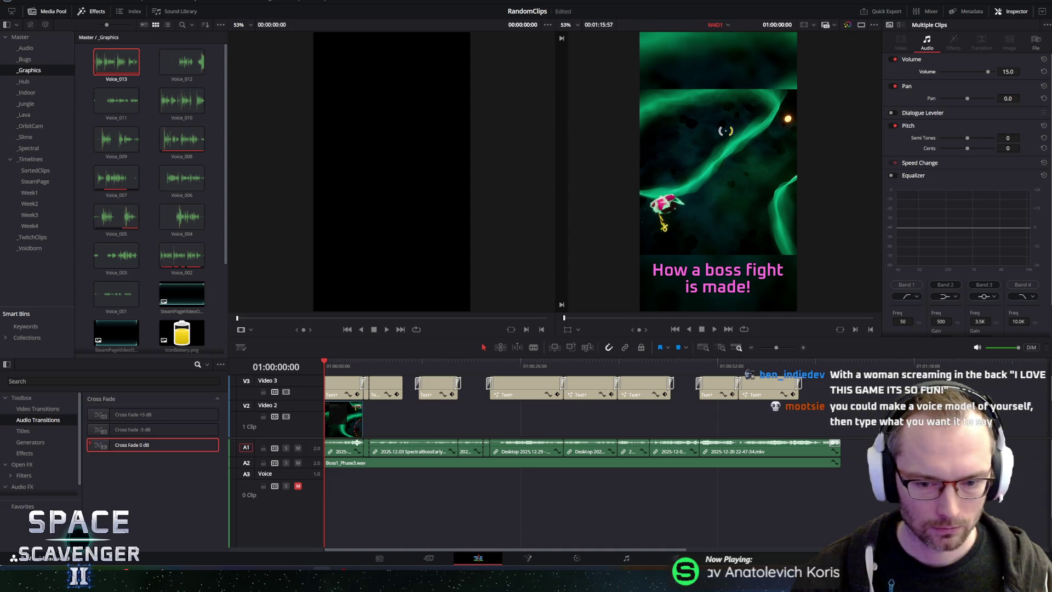
Step: Switch back to the Fairlight page and scrub a few seconds into the trailer
left_click(626, 560)
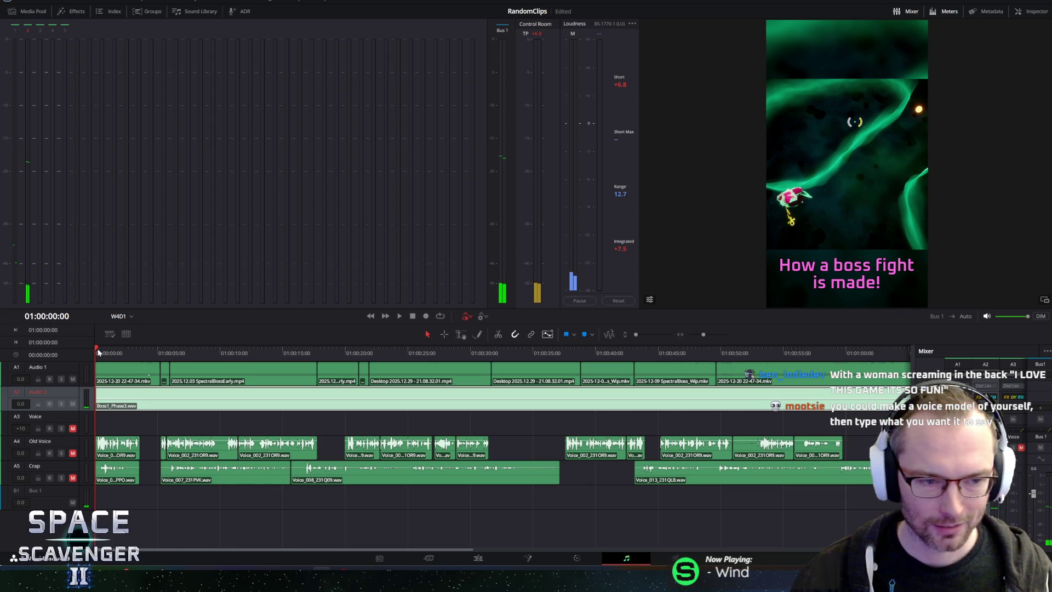
left_click_drag(104, 350, 143, 363)
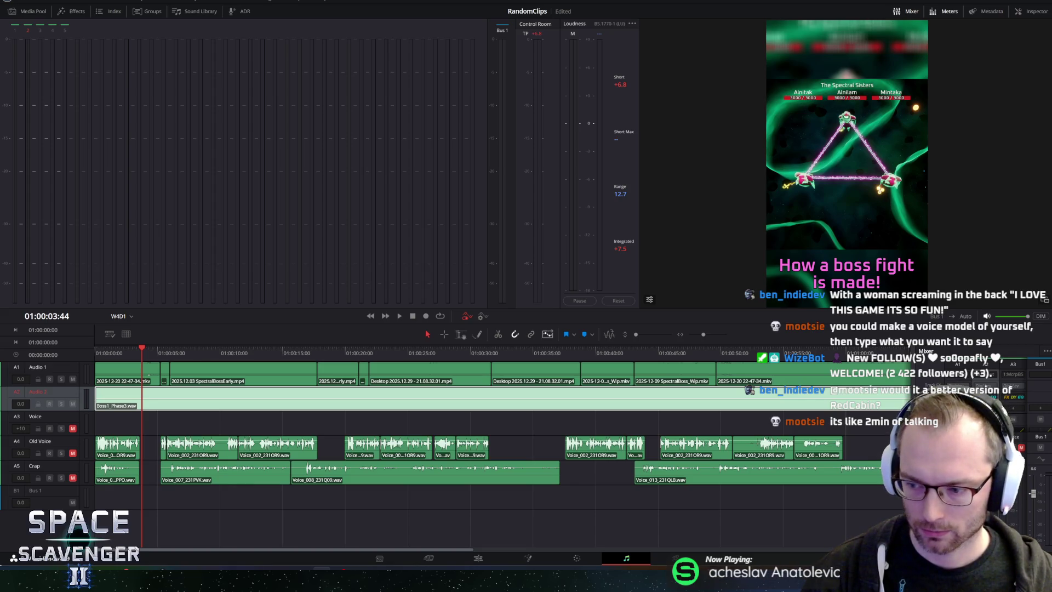
Step: Arm the Voice track for recording, rewind to the trailer start and play its opening
key("Tab")
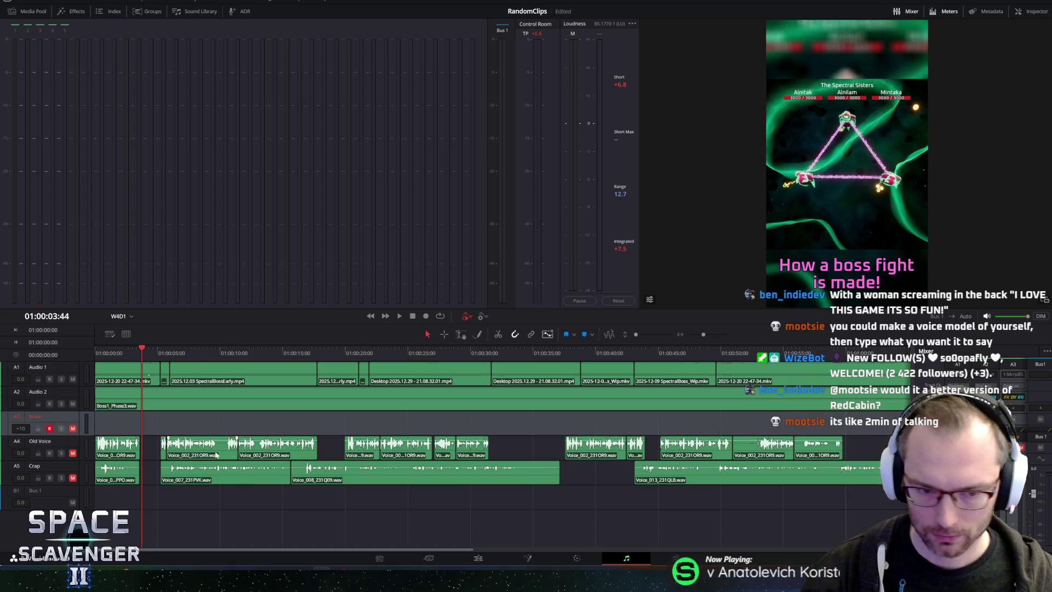
left_click_drag(136, 353, 95, 354)
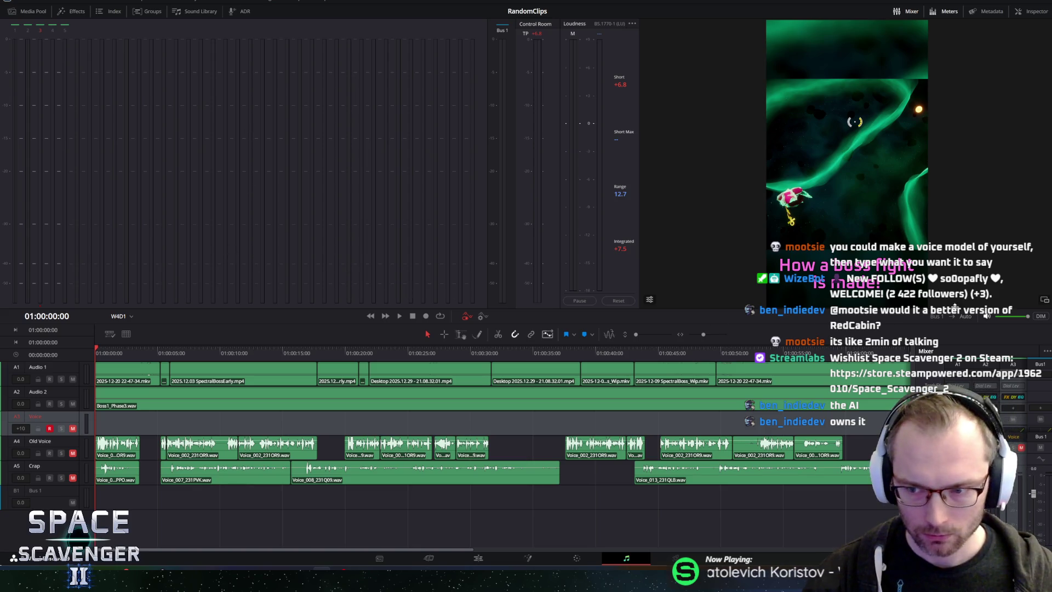
key("space")
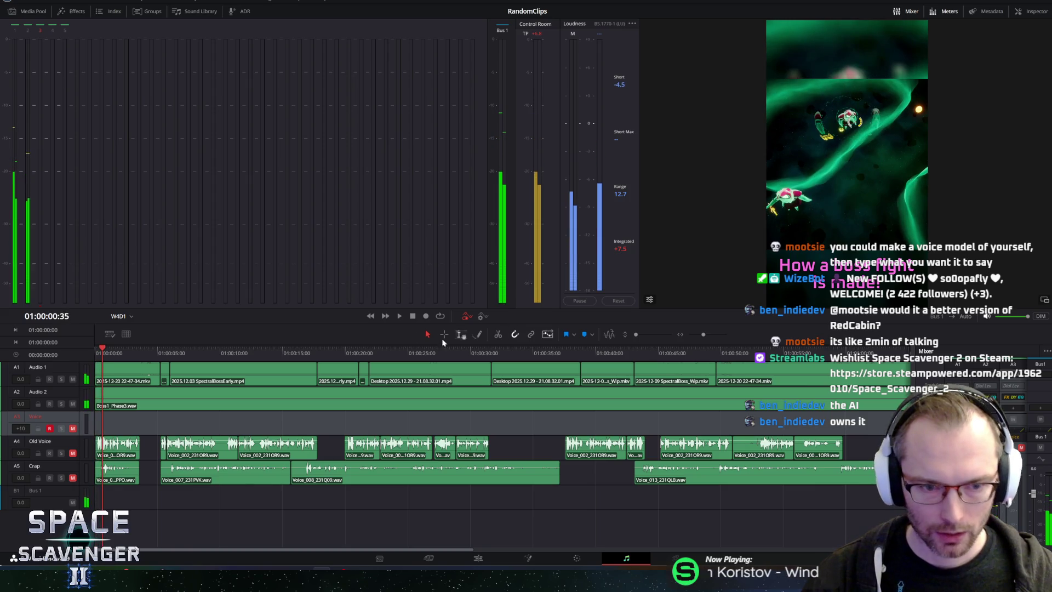